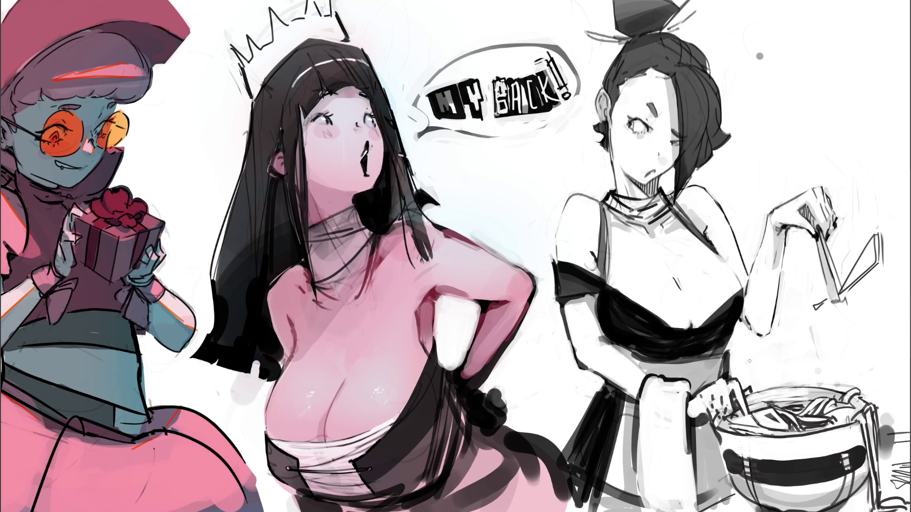
Step: Shade the bowl's left side and rim with dark brush strokes
{"action": "mouse_move", "coordinate": [693, 408]}
{"action": "left_mouse_down"}
{"action": "mouse_move", "coordinate": [713, 417]}
{"action": "mouse_move", "coordinate": [689, 416]}
{"action": "mouse_move", "coordinate": [698, 383]}
{"action": "mouse_move", "coordinate": [686, 426]}
{"action": "mouse_move", "coordinate": [704, 493]}
{"action": "left_mouse_up"}
{"action": "left_click_drag", "start_coordinate": [697, 426], "coordinate": [701, 489]}
{"action": "mouse_move", "coordinate": [702, 429]}
{"action": "left_mouse_down"}
{"action": "mouse_move", "coordinate": [706, 493]}
{"action": "mouse_move", "coordinate": [707, 479]}
{"action": "mouse_move", "coordinate": [692, 475]}
{"action": "left_mouse_up"}
{"action": "left_click_drag", "start_coordinate": [694, 474], "coordinate": [697, 511]}
{"action": "left_click_drag", "start_coordinate": [688, 456], "coordinate": [695, 500]}
{"action": "left_click_drag", "start_coordinate": [702, 429], "coordinate": [708, 487]}
{"action": "left_click_drag", "start_coordinate": [633, 441], "coordinate": [645, 511]}
Step: Paint dark horizontal stripes and a dark right edge on the apron, then begin the right girl's collar
{"action": "mouse_move", "coordinate": [639, 416]}
{"action": "left_mouse_down"}
{"action": "mouse_move", "coordinate": [686, 419]}
{"action": "mouse_move", "coordinate": [658, 427]}
{"action": "mouse_move", "coordinate": [685, 428]}
{"action": "left_mouse_up"}
{"action": "key", "text": "ctrl+z"}
{"action": "key", "text": "ctrl+z"}
{"action": "mouse_move", "coordinate": [636, 450]}
{"action": "left_mouse_down"}
{"action": "mouse_move", "coordinate": [659, 450]}
{"action": "mouse_move", "coordinate": [690, 475]}
{"action": "mouse_move", "coordinate": [641, 460]}
{"action": "mouse_move", "coordinate": [638, 469]}
{"action": "mouse_move", "coordinate": [684, 471]}
{"action": "mouse_move", "coordinate": [686, 458]}
{"action": "mouse_move", "coordinate": [660, 470]}
{"action": "mouse_move", "coordinate": [696, 498]}
{"action": "left_mouse_up"}
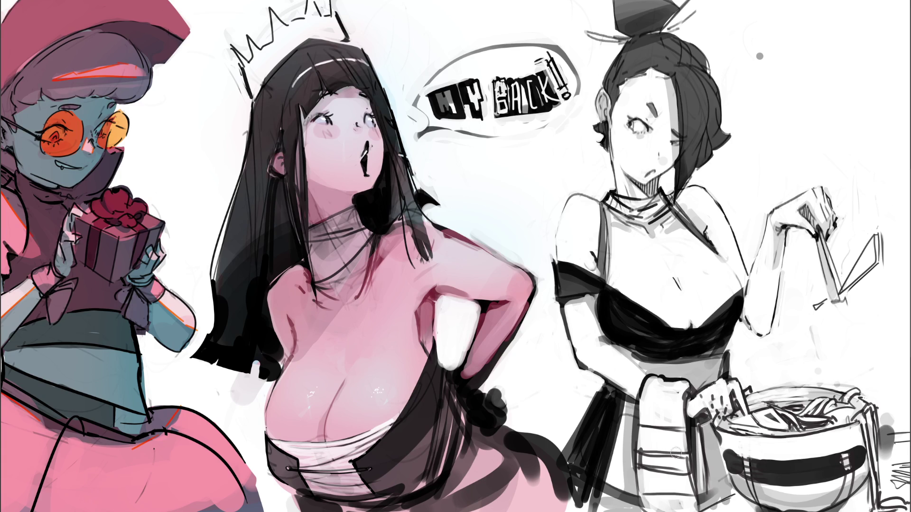
{"action": "mouse_move", "coordinate": [636, 456]}
{"action": "left_mouse_down"}
{"action": "mouse_move", "coordinate": [684, 462]}
{"action": "mouse_move", "coordinate": [650, 467]}
{"action": "mouse_move", "coordinate": [693, 498]}
{"action": "left_mouse_up"}
{"action": "left_click_drag", "start_coordinate": [650, 427], "coordinate": [687, 430]}
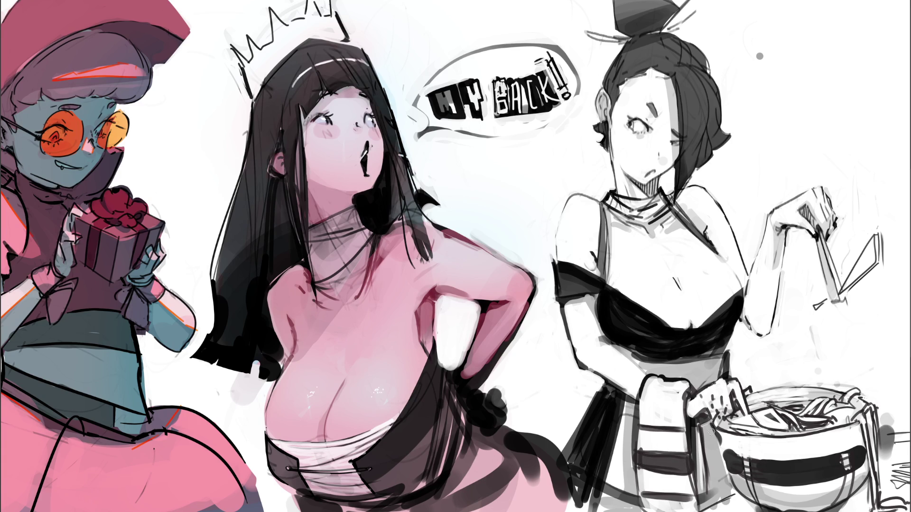
{"action": "left_click_drag", "start_coordinate": [632, 444], "coordinate": [686, 447]}
{"action": "left_click_drag", "start_coordinate": [638, 476], "coordinate": [692, 474]}
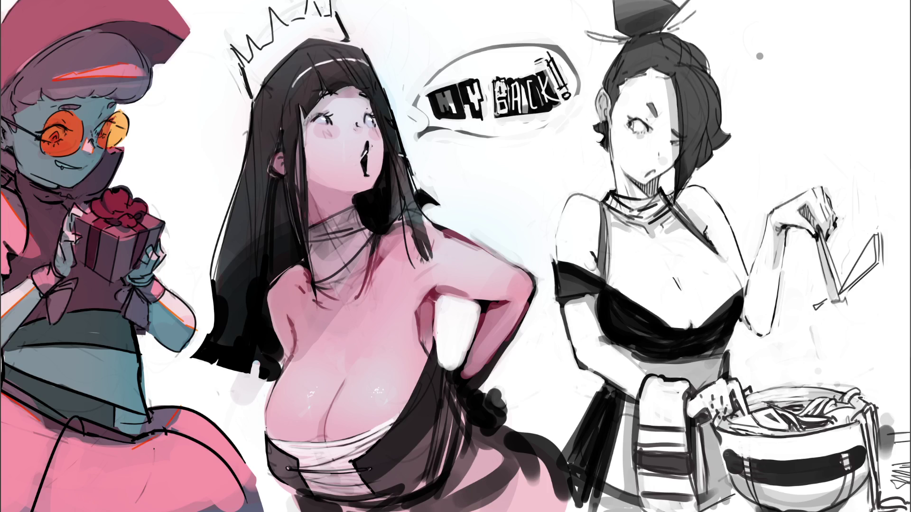
{"action": "left_click_drag", "start_coordinate": [701, 432], "coordinate": [702, 488]}
{"action": "left_click_drag", "start_coordinate": [559, 167], "coordinate": [591, 195]}
Step: Redraw the right girl's collar with shorter, darker strokes and darken her eyebrow
{"action": "key", "text": "ctrl+z"}
{"action": "mouse_move", "coordinate": [559, 167]}
{"action": "left_mouse_down"}
{"action": "mouse_move", "coordinate": [567, 182]}
{"action": "mouse_move", "coordinate": [617, 183]}
{"action": "left_mouse_up"}
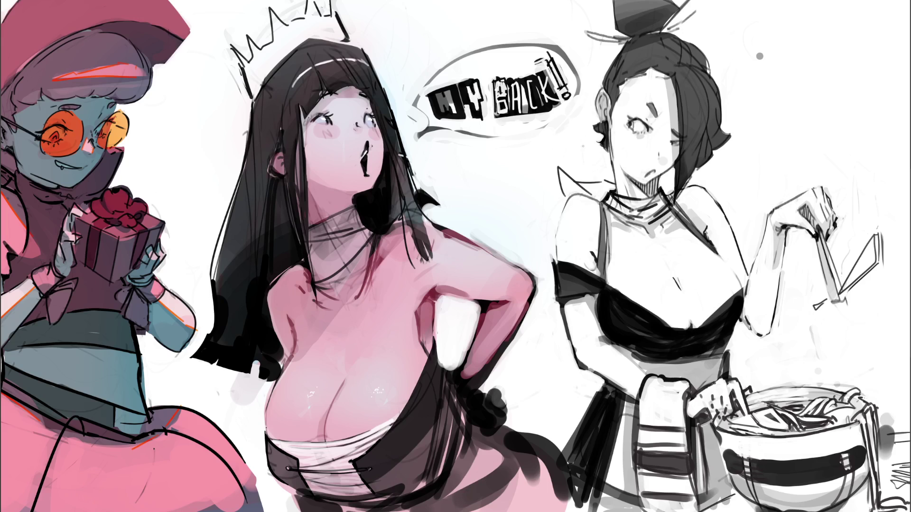
{"action": "mouse_move", "coordinate": [559, 169]}
{"action": "left_mouse_down"}
{"action": "mouse_move", "coordinate": [568, 199]}
{"action": "mouse_move", "coordinate": [597, 202]}
{"action": "mouse_move", "coordinate": [573, 187]}
{"action": "mouse_move", "coordinate": [603, 204]}
{"action": "mouse_move", "coordinate": [595, 202]}
{"action": "left_mouse_up"}
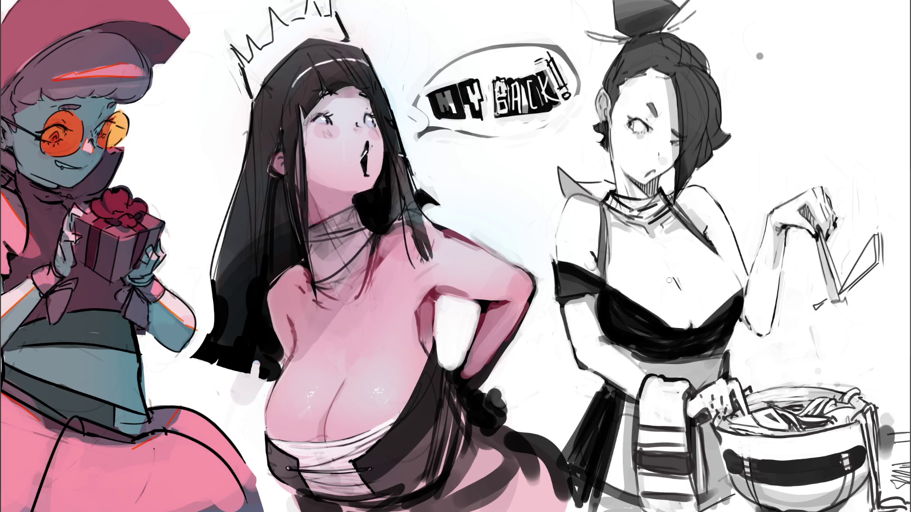
{"action": "left_click_drag", "start_coordinate": [649, 113], "coordinate": [654, 126]}
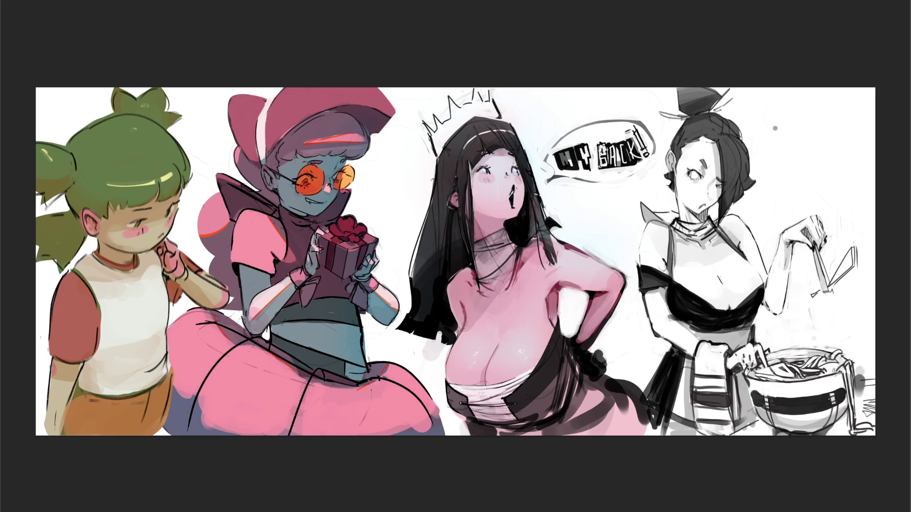
Step: After undoing trial arm and waist strokes, draw a shoulder strap and paint out the collar spike
{"action": "mouse_move", "coordinate": [641, 258]}
{"action": "left_mouse_down"}
{"action": "mouse_move", "coordinate": [646, 313]}
{"action": "mouse_move", "coordinate": [667, 334]}
{"action": "left_mouse_up"}
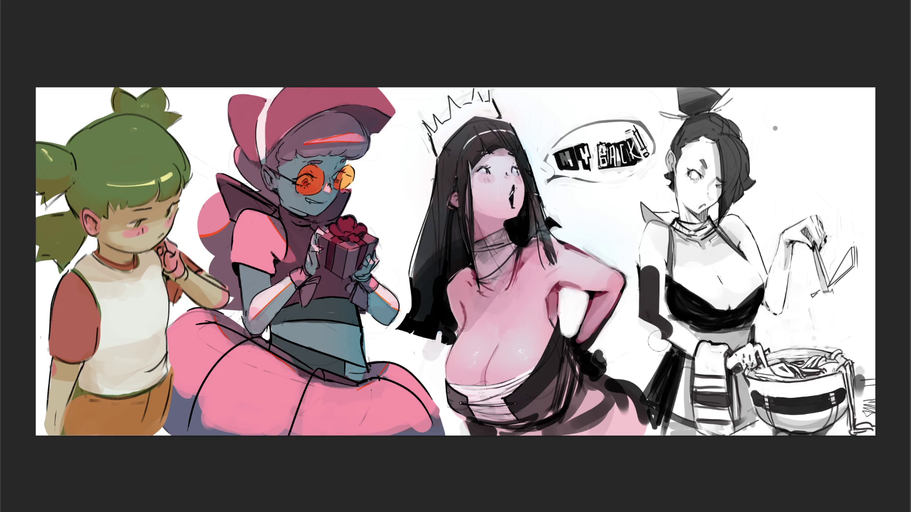
{"action": "key", "text": "ctrl+z"}
{"action": "key", "text": "ctrl+z"}
{"action": "key", "text": "ctrl+z"}
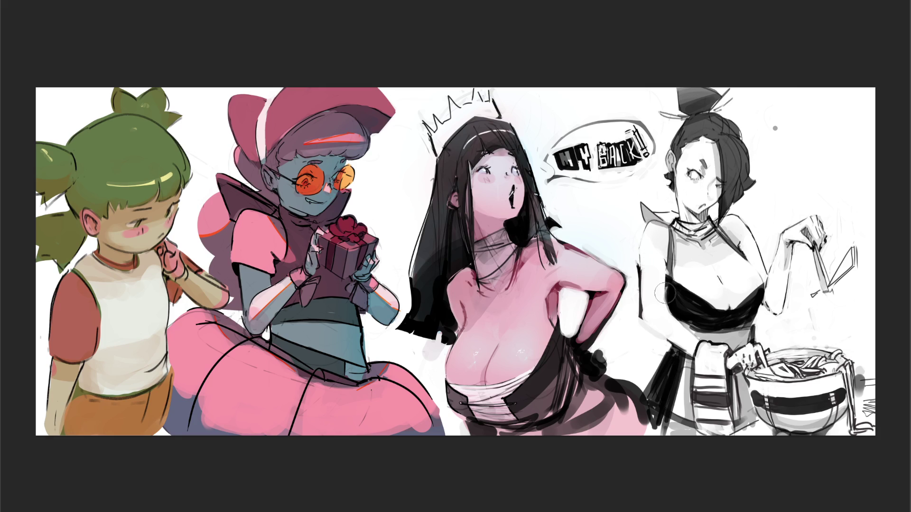
{"action": "left_click_drag", "start_coordinate": [640, 317], "coordinate": [672, 331]}
{"action": "key", "text": "ctrl+z"}
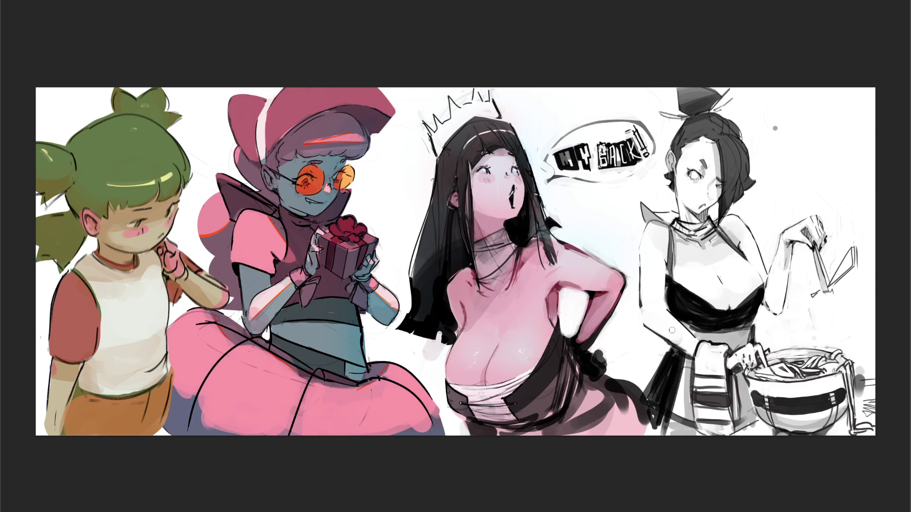
{"action": "left_click_drag", "start_coordinate": [669, 227], "coordinate": [646, 228]}
{"action": "mouse_move", "coordinate": [661, 219]}
{"action": "left_mouse_down"}
{"action": "mouse_move", "coordinate": [646, 220]}
{"action": "mouse_move", "coordinate": [639, 205]}
{"action": "mouse_move", "coordinate": [660, 210]}
{"action": "left_mouse_up"}
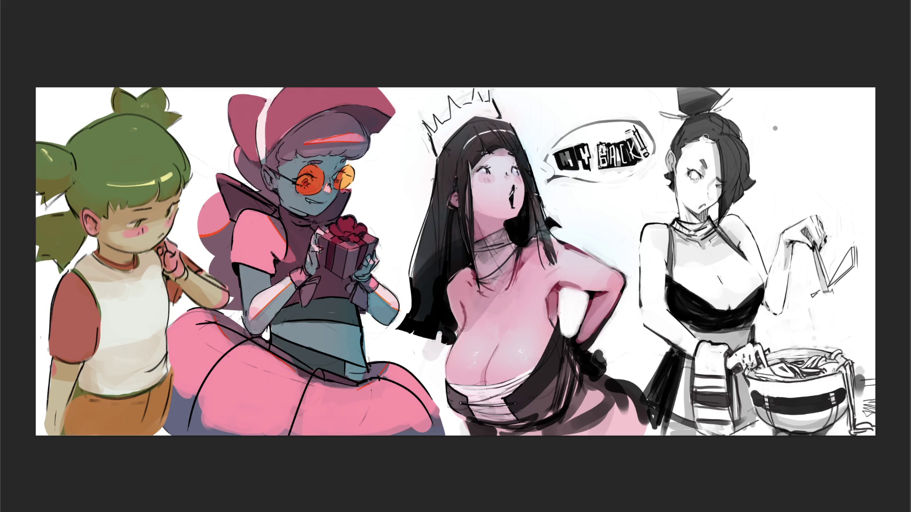
{"action": "left_click_drag", "start_coordinate": [705, 138], "coordinate": [720, 122]}
{"action": "key", "text": "ctrl+z"}
{"action": "left_click", "coordinate": [704, 139]}
{"action": "left_click_drag", "start_coordinate": [706, 139], "coordinate": [717, 140]}
{"action": "left_click_drag", "start_coordinate": [705, 140], "coordinate": [702, 147]}
{"action": "left_click_drag", "start_coordinate": [314, 254], "coordinate": [313, 264]}
{"action": "left_click_drag", "start_coordinate": [755, 349], "coordinate": [749, 354]}
{"action": "key", "text": "ctrl+z"}
{"action": "key", "text": "ctrl+z"}
{"action": "key", "text": "ctrl+z"}
{"action": "left_click_drag", "start_coordinate": [756, 347], "coordinate": [759, 350]}
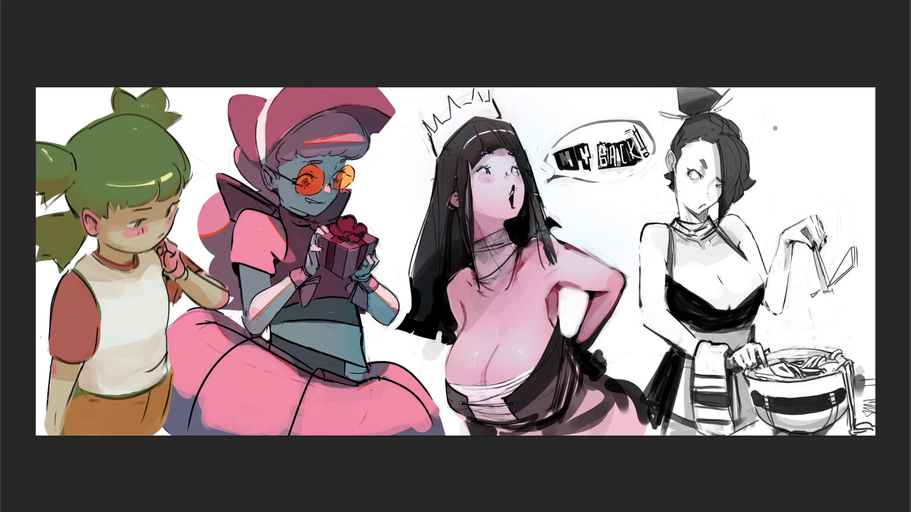
{"action": "left_click_drag", "start_coordinate": [757, 359], "coordinate": [754, 354]}
Step: Ink the fingers above the bowl, fill the gap in the M, and zoom out to the whole strip
{"action": "mouse_move", "coordinate": [735, 353]}
{"action": "left_mouse_down"}
{"action": "mouse_move", "coordinate": [739, 365]}
{"action": "mouse_move", "coordinate": [744, 358]}
{"action": "left_mouse_up"}
{"action": "left_click_drag", "start_coordinate": [560, 166], "coordinate": [561, 168]}
{"action": "key", "text": "ctrl+minus"}
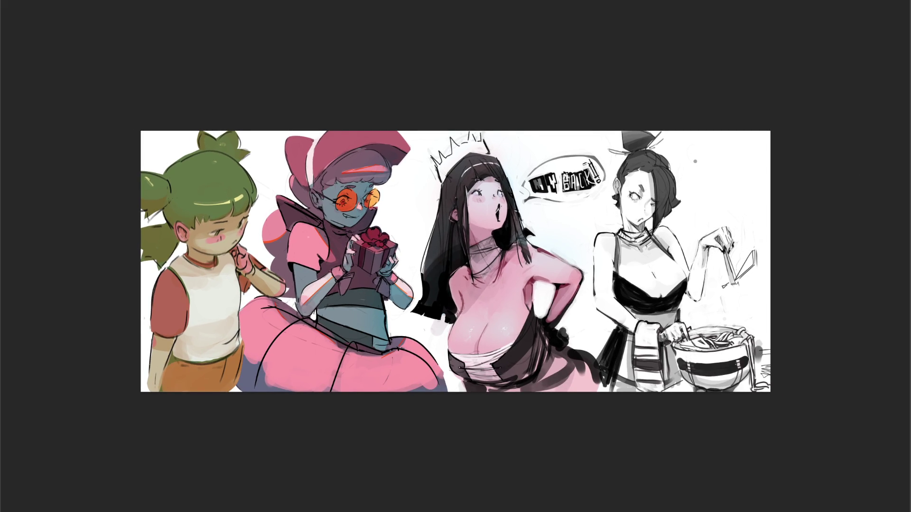
Step: Extend the canvas to the right with the Crop tool and erase the grey smudge beside the bowl
{"action": "key", "text": "c"}
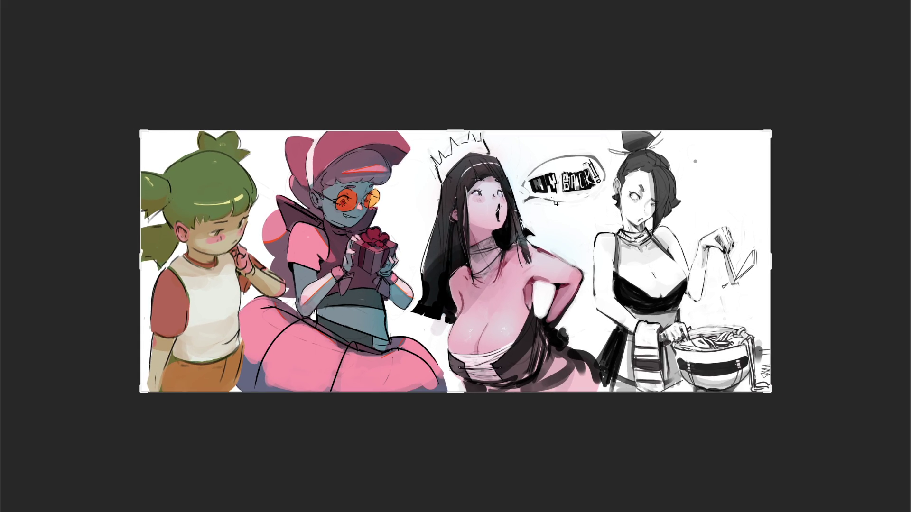
{"action": "left_click_drag", "start_coordinate": [769, 261], "coordinate": [847, 262]}
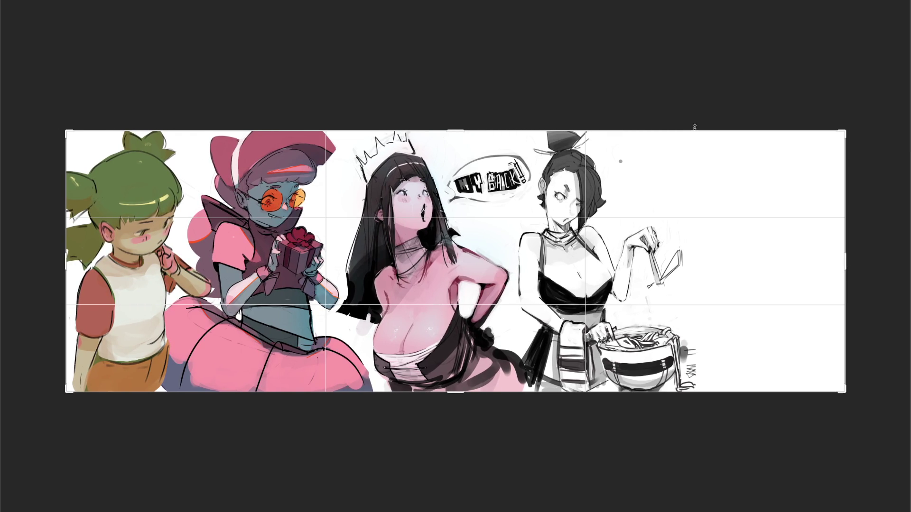
{"action": "key", "text": "Return"}
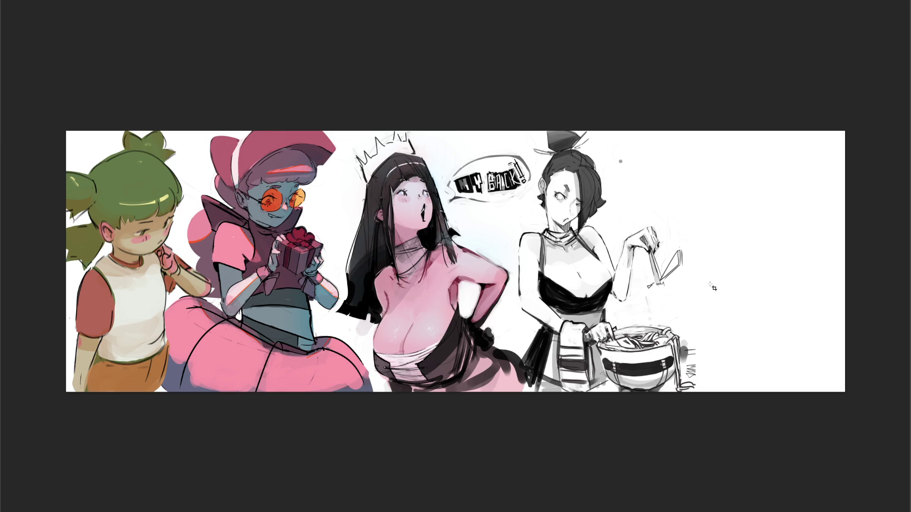
{"action": "left_click_drag", "start_coordinate": [685, 340], "coordinate": [694, 373]}
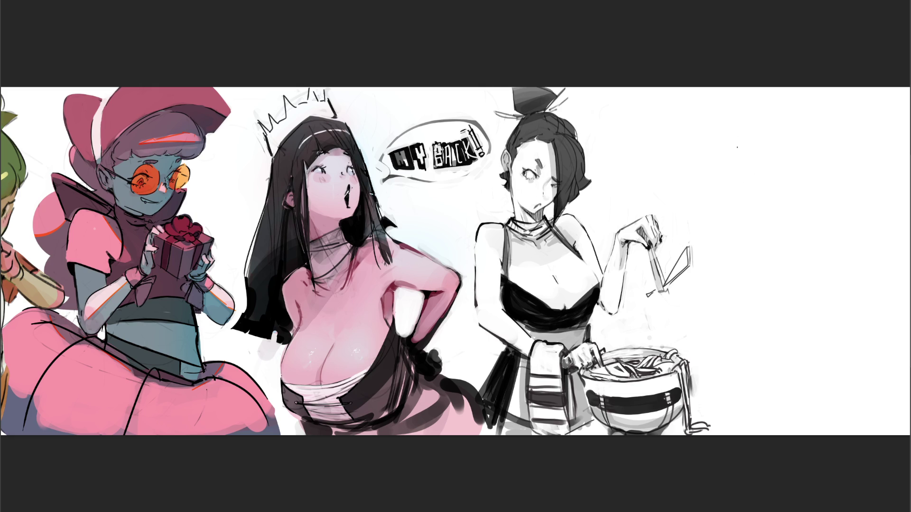
Step: Sketch a rough oval head with a chin, face marks and loose strokes around it
{"action": "mouse_move", "coordinate": [738, 137]}
{"action": "left_mouse_down"}
{"action": "mouse_move", "coordinate": [735, 171]}
{"action": "mouse_move", "coordinate": [756, 119]}
{"action": "mouse_move", "coordinate": [778, 166]}
{"action": "mouse_move", "coordinate": [739, 178]}
{"action": "left_mouse_up"}
{"action": "mouse_move", "coordinate": [740, 183]}
{"action": "left_mouse_down"}
{"action": "mouse_move", "coordinate": [778, 178]}
{"action": "mouse_move", "coordinate": [770, 184]}
{"action": "left_mouse_up"}
{"action": "mouse_move", "coordinate": [735, 179]}
{"action": "left_mouse_down"}
{"action": "mouse_move", "coordinate": [744, 190]}
{"action": "mouse_move", "coordinate": [774, 183]}
{"action": "left_mouse_up"}
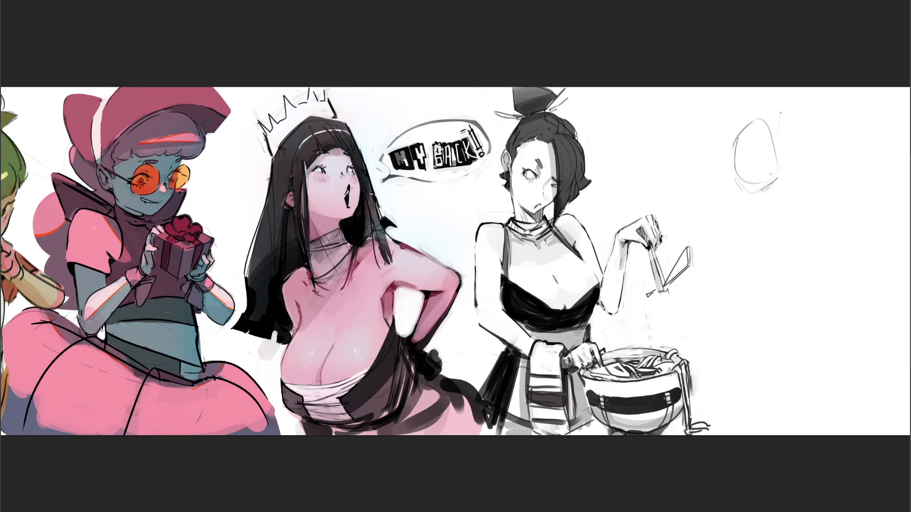
{"action": "left_click_drag", "start_coordinate": [764, 133], "coordinate": [772, 173]}
{"action": "mouse_move", "coordinate": [726, 223]}
{"action": "left_mouse_down"}
{"action": "mouse_move", "coordinate": [799, 145]}
{"action": "mouse_move", "coordinate": [712, 231]}
{"action": "left_mouse_up"}
{"action": "left_click_drag", "start_coordinate": [812, 156], "coordinate": [853, 155]}
{"action": "mouse_move", "coordinate": [756, 119]}
{"action": "left_mouse_down"}
{"action": "mouse_move", "coordinate": [772, 125]}
{"action": "mouse_move", "coordinate": [757, 117]}
{"action": "left_mouse_up"}
{"action": "mouse_move", "coordinate": [742, 148]}
{"action": "left_mouse_down"}
{"action": "mouse_move", "coordinate": [744, 118]}
{"action": "mouse_move", "coordinate": [763, 156]}
{"action": "left_mouse_up"}
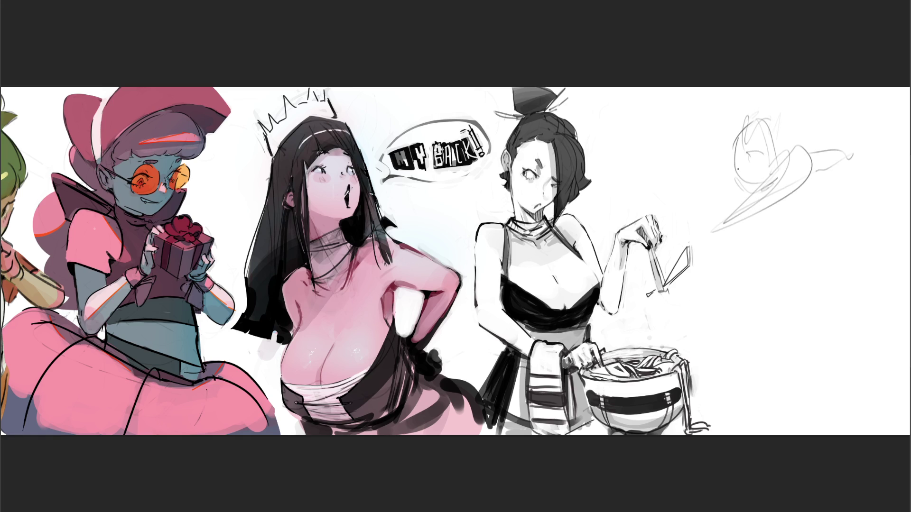
{"action": "left_click_drag", "start_coordinate": [740, 119], "coordinate": [733, 133]}
{"action": "mouse_move", "coordinate": [766, 106]}
{"action": "left_mouse_down"}
{"action": "mouse_move", "coordinate": [767, 126]}
{"action": "mouse_move", "coordinate": [708, 127]}
{"action": "mouse_move", "coordinate": [785, 106]}
{"action": "left_mouse_up"}
{"action": "left_click_drag", "start_coordinate": [733, 122], "coordinate": [702, 139]}
{"action": "left_click_drag", "start_coordinate": [752, 110], "coordinate": [787, 87]}
{"action": "left_click_drag", "start_coordinate": [802, 91], "coordinate": [798, 110]}
{"action": "left_click_drag", "start_coordinate": [798, 142], "coordinate": [822, 135]}
Step: Rough in a long spear rising toward the top right
{"action": "mouse_move", "coordinate": [685, 220]}
{"action": "left_mouse_down"}
{"action": "mouse_move", "coordinate": [698, 207]}
{"action": "mouse_move", "coordinate": [709, 218]}
{"action": "mouse_move", "coordinate": [713, 203]}
{"action": "mouse_move", "coordinate": [789, 169]}
{"action": "left_mouse_up"}
{"action": "left_click_drag", "start_coordinate": [884, 116], "coordinate": [910, 102]}
{"action": "left_click_drag", "start_coordinate": [810, 145], "coordinate": [902, 103]}
{"action": "left_click_drag", "start_coordinate": [822, 137], "coordinate": [900, 87]}
{"action": "left_click_drag", "start_coordinate": [879, 137], "coordinate": [904, 86]}
{"action": "left_click_drag", "start_coordinate": [880, 126], "coordinate": [910, 112]}
Step: Rough in the zigzag torso, body lines and long legs below the head
{"action": "left_click_drag", "start_coordinate": [740, 234], "coordinate": [782, 218]}
{"action": "left_click_drag", "start_coordinate": [780, 218], "coordinate": [803, 243]}
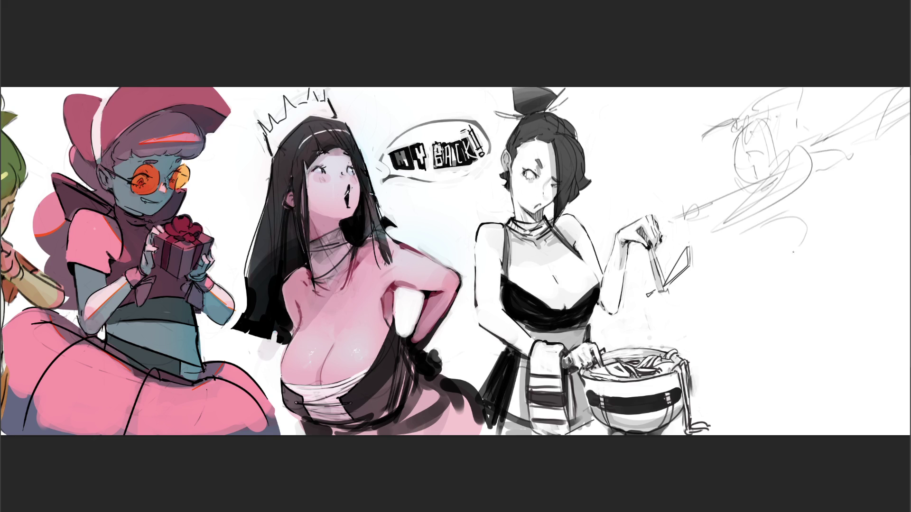
{"action": "mouse_move", "coordinate": [685, 214]}
{"action": "left_mouse_down"}
{"action": "mouse_move", "coordinate": [693, 278]}
{"action": "mouse_move", "coordinate": [757, 214]}
{"action": "left_mouse_up"}
{"action": "mouse_move", "coordinate": [787, 199]}
{"action": "left_mouse_down"}
{"action": "mouse_move", "coordinate": [723, 271]}
{"action": "mouse_move", "coordinate": [737, 261]}
{"action": "left_mouse_up"}
{"action": "mouse_move", "coordinate": [749, 238]}
{"action": "left_mouse_down"}
{"action": "mouse_move", "coordinate": [785, 197]}
{"action": "mouse_move", "coordinate": [749, 258]}
{"action": "left_mouse_up"}
{"action": "left_click_drag", "start_coordinate": [817, 195], "coordinate": [812, 210]}
{"action": "mouse_move", "coordinate": [763, 256]}
{"action": "left_mouse_down"}
{"action": "mouse_move", "coordinate": [786, 245]}
{"action": "mouse_move", "coordinate": [764, 262]}
{"action": "left_mouse_up"}
{"action": "left_click_drag", "start_coordinate": [826, 192], "coordinate": [816, 235]}
{"action": "mouse_move", "coordinate": [817, 229]}
{"action": "left_mouse_down"}
{"action": "mouse_move", "coordinate": [749, 262]}
{"action": "mouse_move", "coordinate": [804, 255]}
{"action": "left_mouse_up"}
{"action": "mouse_move", "coordinate": [827, 210]}
{"action": "left_mouse_down"}
{"action": "mouse_move", "coordinate": [799, 274]}
{"action": "mouse_move", "coordinate": [735, 333]}
{"action": "mouse_move", "coordinate": [844, 327]}
{"action": "left_mouse_up"}
{"action": "left_click_drag", "start_coordinate": [794, 285], "coordinate": [793, 346]}
{"action": "mouse_move", "coordinate": [806, 313]}
{"action": "left_mouse_down"}
{"action": "mouse_move", "coordinate": [722, 351]}
{"action": "mouse_move", "coordinate": [802, 354]}
{"action": "left_mouse_up"}
{"action": "mouse_move", "coordinate": [805, 346]}
{"action": "left_mouse_down"}
{"action": "mouse_move", "coordinate": [735, 429]}
{"action": "mouse_move", "coordinate": [838, 395]}
{"action": "left_mouse_up"}
{"action": "mouse_move", "coordinate": [828, 281]}
{"action": "left_mouse_down"}
{"action": "mouse_move", "coordinate": [838, 393]}
{"action": "mouse_move", "coordinate": [882, 427]}
{"action": "left_mouse_up"}
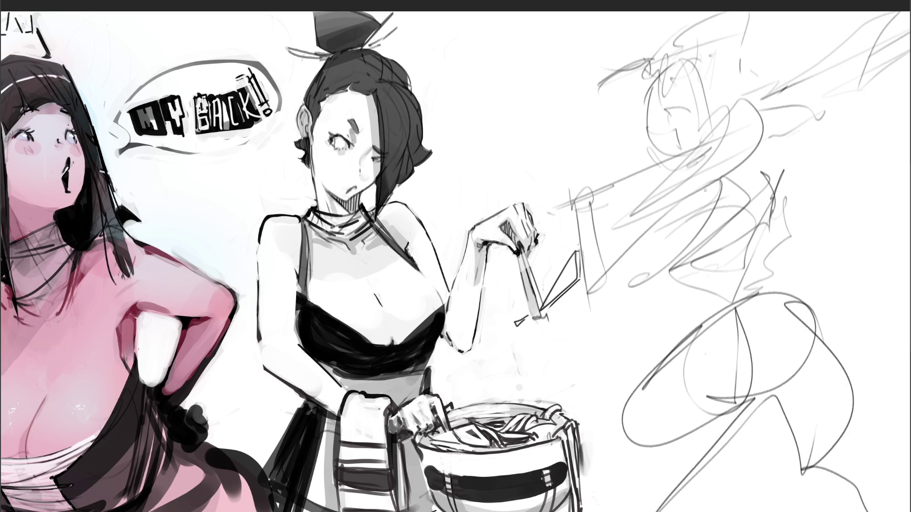
{"action": "mouse_move", "coordinate": [657, 153]}
{"action": "left_mouse_down"}
{"action": "mouse_move", "coordinate": [712, 95]}
{"action": "mouse_move", "coordinate": [764, 180]}
{"action": "mouse_move", "coordinate": [769, 382]}
{"action": "left_mouse_up"}
Step: Fade the rough sketch with a soft eraser, then draw the eye, eyelid, profile and jaw
{"action": "key", "text": "ctrl+z"}
{"action": "mouse_move", "coordinate": [786, 17]}
{"action": "left_mouse_down"}
{"action": "mouse_move", "coordinate": [640, 204]}
{"action": "mouse_move", "coordinate": [807, 285]}
{"action": "mouse_move", "coordinate": [702, 499]}
{"action": "left_mouse_up"}
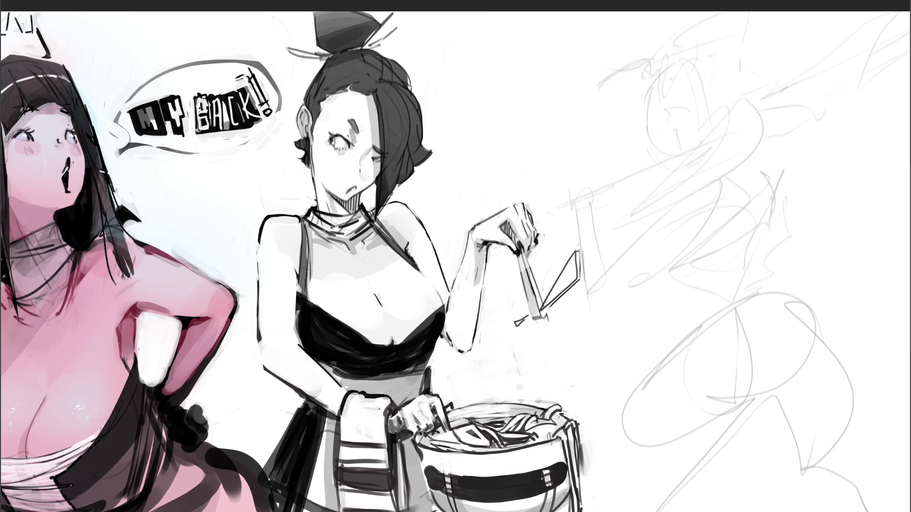
{"action": "key", "text": "b"}
{"action": "left_click_drag", "start_coordinate": [663, 109], "coordinate": [668, 111]}
{"action": "left_click", "coordinate": [665, 109]}
{"action": "left_click_drag", "start_coordinate": [658, 97], "coordinate": [665, 91]}
{"action": "left_click_drag", "start_coordinate": [657, 78], "coordinate": [642, 124]}
{"action": "key", "text": "ctrl+z"}
{"action": "key", "text": "ctrl+z"}
{"action": "left_click_drag", "start_coordinate": [657, 86], "coordinate": [653, 137]}
{"action": "left_click_drag", "start_coordinate": [656, 140], "coordinate": [667, 158]}
{"action": "left_click_drag", "start_coordinate": [669, 121], "coordinate": [676, 148]}
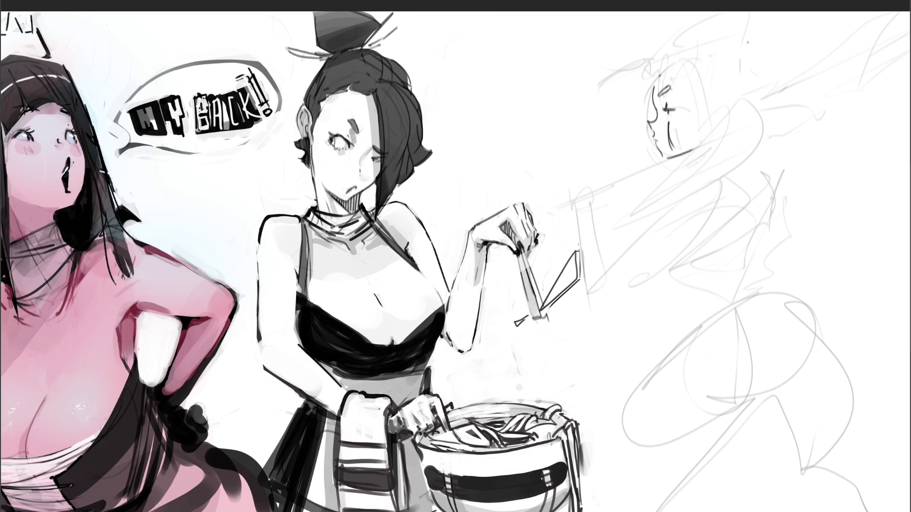
Step: Draw the ear on the right of the face and short hair arcs over the head
{"action": "mouse_move", "coordinate": [707, 104]}
{"action": "left_mouse_down"}
{"action": "mouse_move", "coordinate": [714, 100]}
{"action": "mouse_move", "coordinate": [706, 125]}
{"action": "left_mouse_up"}
{"action": "key", "text": "ctrl+z"}
{"action": "key", "text": "ctrl+z"}
{"action": "mouse_move", "coordinate": [706, 109]}
{"action": "left_mouse_down"}
{"action": "mouse_move", "coordinate": [720, 100]}
{"action": "mouse_move", "coordinate": [709, 124]}
{"action": "mouse_move", "coordinate": [715, 103]}
{"action": "mouse_move", "coordinate": [719, 119]}
{"action": "left_mouse_up"}
{"action": "mouse_move", "coordinate": [664, 61]}
{"action": "left_mouse_down"}
{"action": "mouse_move", "coordinate": [599, 88]}
{"action": "mouse_move", "coordinate": [631, 86]}
{"action": "mouse_move", "coordinate": [608, 134]}
{"action": "left_mouse_up"}
{"action": "key", "text": "ctrl+z"}
{"action": "key", "text": "ctrl+z"}
{"action": "mouse_move", "coordinate": [649, 56]}
{"action": "left_mouse_down"}
{"action": "mouse_move", "coordinate": [590, 134]}
{"action": "mouse_move", "coordinate": [587, 151]}
{"action": "left_mouse_up"}
{"action": "left_click_drag", "start_coordinate": [645, 79], "coordinate": [651, 72]}
{"action": "mouse_move", "coordinate": [659, 70]}
{"action": "left_mouse_down"}
{"action": "mouse_move", "coordinate": [696, 62]}
{"action": "mouse_move", "coordinate": [695, 72]}
{"action": "left_mouse_up"}
{"action": "left_click_drag", "start_coordinate": [682, 62], "coordinate": [709, 94]}
{"action": "mouse_move", "coordinate": [657, 67]}
{"action": "left_mouse_down"}
{"action": "mouse_move", "coordinate": [697, 40]}
{"action": "mouse_move", "coordinate": [754, 75]}
{"action": "left_mouse_up"}
{"action": "key", "text": "ctrl+z"}
{"action": "key", "text": "ctrl+z"}
{"action": "key", "text": "ctrl+z"}
{"action": "key", "text": "ctrl+z"}
{"action": "mouse_move", "coordinate": [659, 59]}
{"action": "left_mouse_down"}
{"action": "mouse_move", "coordinate": [682, 42]}
{"action": "mouse_move", "coordinate": [729, 32]}
{"action": "mouse_move", "coordinate": [760, 71]}
{"action": "left_mouse_up"}
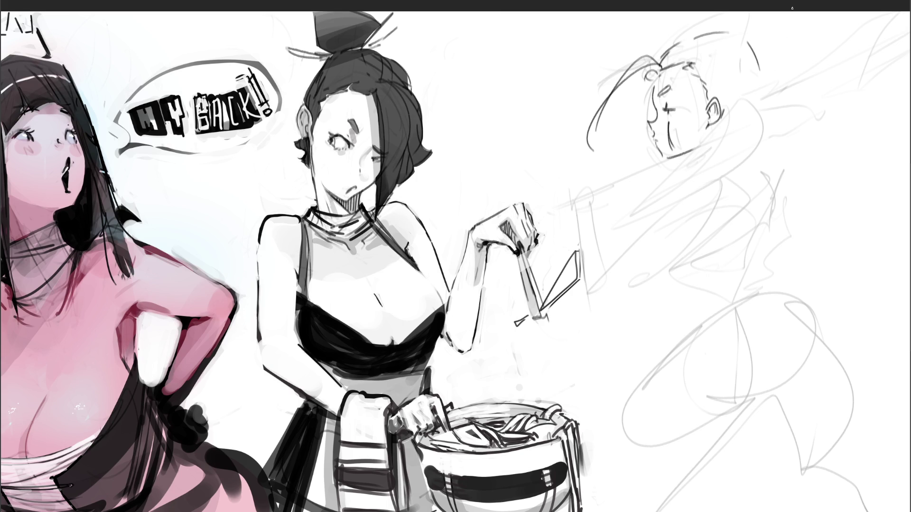
Step: Add a jagged hairline and hook to the head, plus touches at the chin and neck
{"action": "left_click_drag", "start_coordinate": [716, 123], "coordinate": [737, 139]}
{"action": "mouse_move", "coordinate": [759, 66]}
{"action": "left_mouse_down"}
{"action": "mouse_move", "coordinate": [752, 128]}
{"action": "mouse_move", "coordinate": [770, 148]}
{"action": "mouse_move", "coordinate": [759, 156]}
{"action": "mouse_move", "coordinate": [715, 150]}
{"action": "mouse_move", "coordinate": [694, 186]}
{"action": "mouse_move", "coordinate": [660, 205]}
{"action": "left_mouse_up"}
{"action": "left_click_drag", "start_coordinate": [679, 159], "coordinate": [690, 152]}
{"action": "left_click_drag", "start_coordinate": [720, 124], "coordinate": [709, 154]}
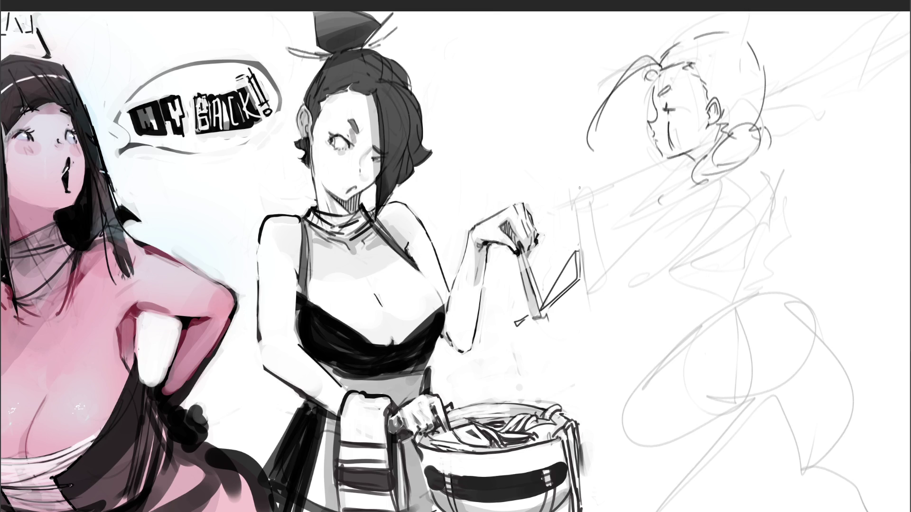
Step: Draw a gripping hand with wrist and forearm lines extending toward the head
{"action": "mouse_move", "coordinate": [581, 180]}
{"action": "left_mouse_down"}
{"action": "mouse_move", "coordinate": [581, 165]}
{"action": "mouse_move", "coordinate": [585, 194]}
{"action": "mouse_move", "coordinate": [576, 183]}
{"action": "mouse_move", "coordinate": [562, 187]}
{"action": "mouse_move", "coordinate": [583, 209]}
{"action": "mouse_move", "coordinate": [599, 205]}
{"action": "mouse_move", "coordinate": [578, 216]}
{"action": "mouse_move", "coordinate": [595, 209]}
{"action": "mouse_move", "coordinate": [578, 268]}
{"action": "left_mouse_up"}
{"action": "mouse_move", "coordinate": [591, 216]}
{"action": "left_mouse_down"}
{"action": "mouse_move", "coordinate": [595, 294]}
{"action": "mouse_move", "coordinate": [693, 184]}
{"action": "mouse_move", "coordinate": [664, 273]}
{"action": "left_mouse_up"}
{"action": "mouse_move", "coordinate": [684, 185]}
{"action": "left_mouse_down"}
{"action": "mouse_move", "coordinate": [617, 289]}
{"action": "mouse_move", "coordinate": [702, 232]}
{"action": "left_mouse_up"}
{"action": "mouse_move", "coordinate": [592, 207]}
{"action": "left_mouse_down"}
{"action": "mouse_move", "coordinate": [609, 255]}
{"action": "mouse_move", "coordinate": [587, 268]}
{"action": "mouse_move", "coordinate": [602, 264]}
{"action": "mouse_move", "coordinate": [599, 205]}
{"action": "mouse_move", "coordinate": [558, 196]}
{"action": "mouse_move", "coordinate": [547, 155]}
{"action": "mouse_move", "coordinate": [557, 203]}
{"action": "mouse_move", "coordinate": [698, 159]}
{"action": "left_mouse_up"}
{"action": "mouse_move", "coordinate": [777, 128]}
{"action": "left_mouse_down"}
{"action": "mouse_move", "coordinate": [805, 112]}
{"action": "mouse_move", "coordinate": [781, 94]}
{"action": "mouse_move", "coordinate": [845, 112]}
{"action": "left_mouse_up"}
Step: Sketch the long spear shaft lines to the right of the head
{"action": "left_click_drag", "start_coordinate": [764, 152], "coordinate": [904, 109]}
{"action": "left_click_drag", "start_coordinate": [781, 86], "coordinate": [910, 67]}
{"action": "left_click_drag", "start_coordinate": [840, 113], "coordinate": [881, 105]}
{"action": "left_click_drag", "start_coordinate": [791, 136], "coordinate": [908, 95]}
{"action": "left_click_drag", "start_coordinate": [797, 96], "coordinate": [902, 70]}
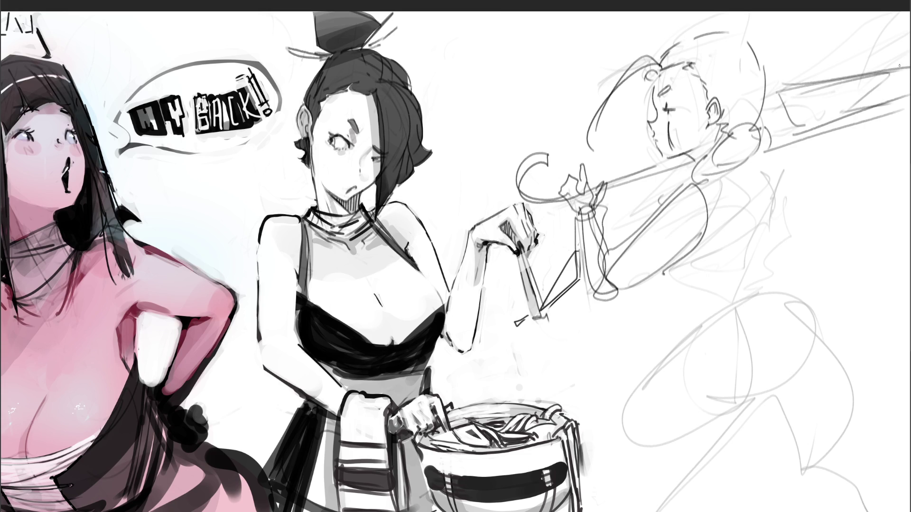
{"action": "mouse_move", "coordinate": [746, 16]}
{"action": "left_mouse_down"}
{"action": "mouse_move", "coordinate": [712, 90]}
{"action": "mouse_move", "coordinate": [710, 240]}
{"action": "mouse_move", "coordinate": [862, 327]}
{"action": "left_mouse_up"}
{"action": "mouse_move", "coordinate": [802, 15]}
{"action": "left_mouse_down"}
{"action": "mouse_move", "coordinate": [867, 56]}
{"action": "mouse_move", "coordinate": [885, 94]}
{"action": "left_mouse_up"}
Step: Sketch long curves down the figure and through the arm area
{"action": "left_click_drag", "start_coordinate": [755, 315], "coordinate": [798, 343]}
{"action": "mouse_move", "coordinate": [730, 283]}
{"action": "left_mouse_down"}
{"action": "mouse_move", "coordinate": [887, 388]}
{"action": "mouse_move", "coordinate": [759, 16]}
{"action": "mouse_move", "coordinate": [781, 316]}
{"action": "mouse_move", "coordinate": [772, 303]}
{"action": "left_mouse_up"}
{"action": "mouse_move", "coordinate": [680, 199]}
{"action": "left_mouse_down"}
{"action": "mouse_move", "coordinate": [750, 265]}
{"action": "mouse_move", "coordinate": [726, 304]}
{"action": "left_mouse_up"}
{"action": "left_click_drag", "start_coordinate": [554, 48], "coordinate": [608, 174]}
{"action": "left_click_drag", "start_coordinate": [607, 13], "coordinate": [599, 162]}
{"action": "left_click_drag", "start_coordinate": [830, 22], "coordinate": [825, 184]}
{"action": "left_click_drag", "start_coordinate": [869, 66], "coordinate": [785, 245]}
{"action": "mouse_move", "coordinate": [669, 213]}
{"action": "left_mouse_down"}
{"action": "mouse_move", "coordinate": [626, 251]}
{"action": "mouse_move", "coordinate": [668, 232]}
{"action": "left_mouse_up"}
Step: Sweep long lines down the lower body, then fade the sketch and mirror it horizontally
{"action": "mouse_move", "coordinate": [644, 344]}
{"action": "left_mouse_down"}
{"action": "mouse_move", "coordinate": [681, 169]}
{"action": "mouse_move", "coordinate": [658, 321]}
{"action": "left_mouse_up"}
{"action": "left_click_drag", "start_coordinate": [649, 333], "coordinate": [805, 214]}
{"action": "mouse_move", "coordinate": [814, 211]}
{"action": "left_mouse_down"}
{"action": "mouse_move", "coordinate": [786, 290]}
{"action": "mouse_move", "coordinate": [697, 312]}
{"action": "left_mouse_up"}
{"action": "mouse_move", "coordinate": [726, 342]}
{"action": "left_mouse_down"}
{"action": "mouse_move", "coordinate": [745, 340]}
{"action": "mouse_move", "coordinate": [733, 369]}
{"action": "left_mouse_up"}
{"action": "mouse_move", "coordinate": [705, 236]}
{"action": "left_mouse_down"}
{"action": "mouse_move", "coordinate": [698, 314]}
{"action": "mouse_move", "coordinate": [740, 328]}
{"action": "left_mouse_up"}
{"action": "mouse_move", "coordinate": [753, 316]}
{"action": "left_mouse_down"}
{"action": "mouse_move", "coordinate": [835, 427]}
{"action": "mouse_move", "coordinate": [671, 442]}
{"action": "left_mouse_up"}
{"action": "left_click_drag", "start_coordinate": [672, 442], "coordinate": [767, 490]}
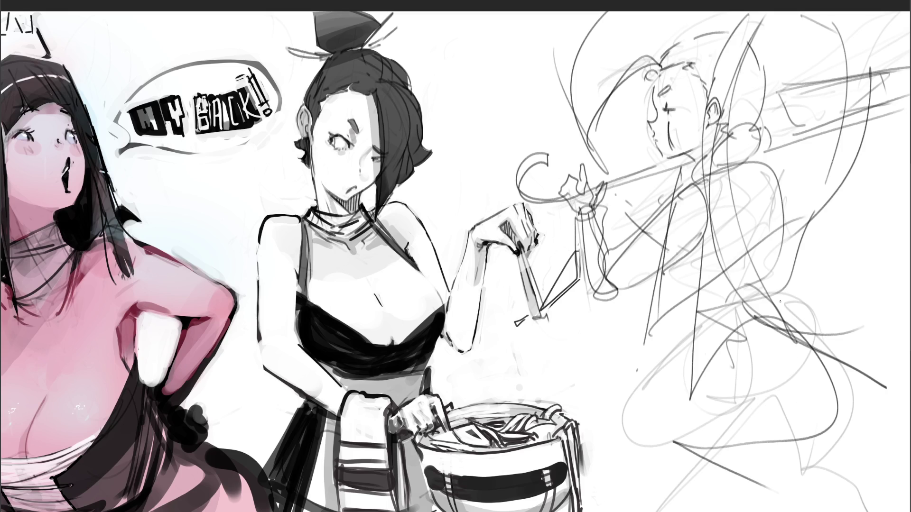
{"action": "mouse_move", "coordinate": [693, 157]}
{"action": "left_mouse_down"}
{"action": "mouse_move", "coordinate": [640, 94]}
{"action": "mouse_move", "coordinate": [712, 214]}
{"action": "mouse_move", "coordinate": [618, 230]}
{"action": "left_mouse_up"}
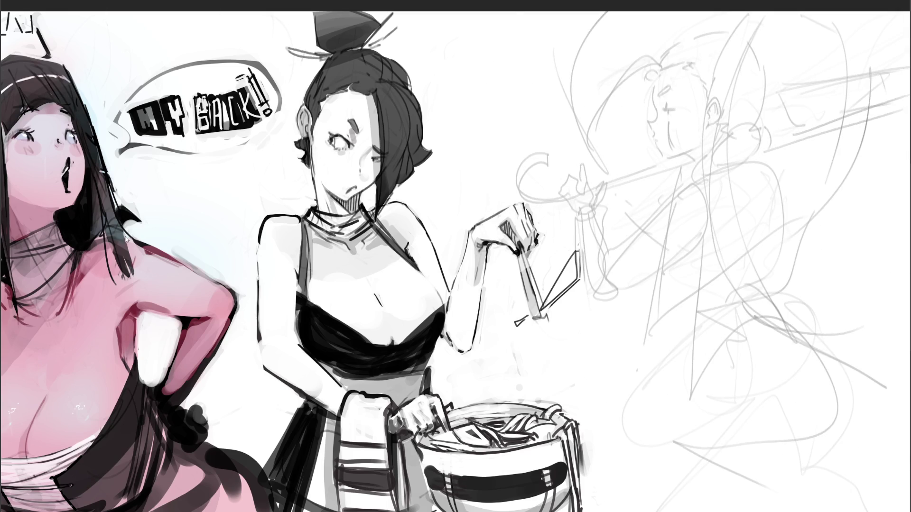
{"action": "key", "text": "h"}
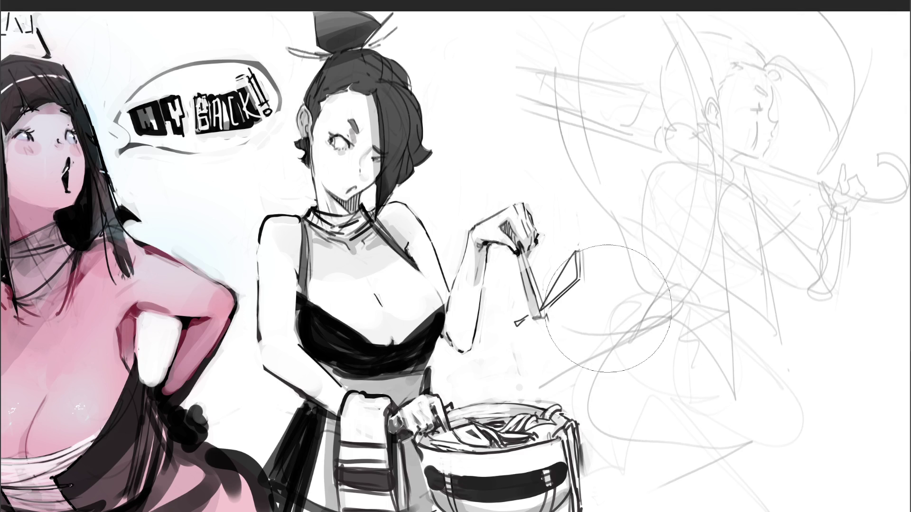
Step: Draw the head outline, chin, jaw line and an eye in darker strokes
{"action": "mouse_move", "coordinate": [667, 67]}
{"action": "left_mouse_down"}
{"action": "mouse_move", "coordinate": [680, 63]}
{"action": "mouse_move", "coordinate": [751, 102]}
{"action": "left_mouse_up"}
{"action": "left_click_drag", "start_coordinate": [669, 114], "coordinate": [706, 166]}
{"action": "left_click_drag", "start_coordinate": [746, 139], "coordinate": [737, 160]}
{"action": "left_click_drag", "start_coordinate": [756, 123], "coordinate": [737, 159]}
{"action": "mouse_move", "coordinate": [691, 116]}
{"action": "left_mouse_down"}
{"action": "mouse_move", "coordinate": [685, 127]}
{"action": "mouse_move", "coordinate": [699, 122]}
{"action": "left_mouse_up"}
{"action": "mouse_move", "coordinate": [687, 118]}
{"action": "left_mouse_down"}
{"action": "mouse_move", "coordinate": [685, 131]}
{"action": "mouse_move", "coordinate": [701, 118]}
{"action": "left_mouse_up"}
{"action": "mouse_move", "coordinate": [702, 118]}
{"action": "left_mouse_down"}
{"action": "mouse_move", "coordinate": [688, 135]}
{"action": "mouse_move", "coordinate": [698, 121]}
{"action": "mouse_move", "coordinate": [733, 113]}
{"action": "mouse_move", "coordinate": [744, 146]}
{"action": "left_mouse_up"}
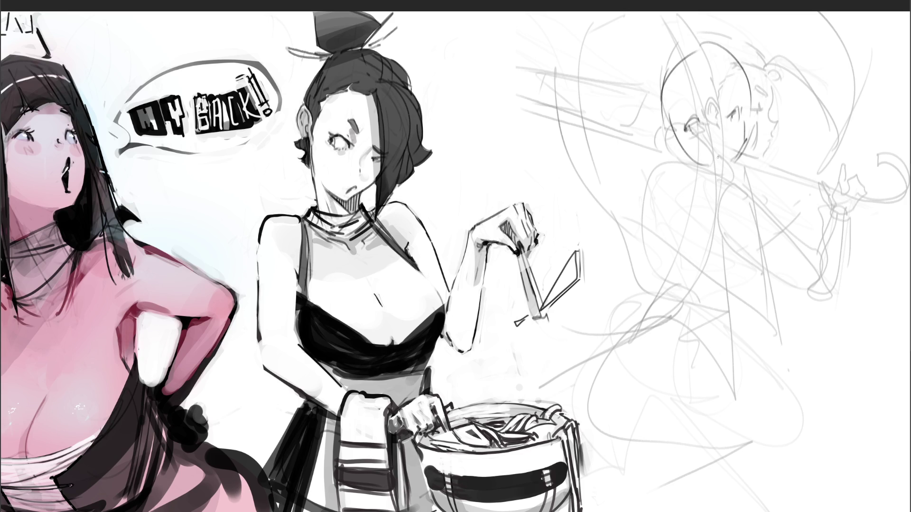
Step: Add both eyebrows with brow hatching and vertical strokes on the face
{"action": "left_click_drag", "start_coordinate": [682, 104], "coordinate": [696, 101]}
{"action": "left_click_drag", "start_coordinate": [747, 86], "coordinate": [729, 97]}
{"action": "left_click_drag", "start_coordinate": [739, 84], "coordinate": [727, 98]}
{"action": "left_click_drag", "start_coordinate": [744, 129], "coordinate": [742, 143]}
{"action": "left_click_drag", "start_coordinate": [754, 99], "coordinate": [750, 134]}
Step: Sketch the hair arc over the head, redoing a stray line, and extend it down the side
{"action": "mouse_move", "coordinate": [697, 47]}
{"action": "left_mouse_down"}
{"action": "mouse_move", "coordinate": [691, 58]}
{"action": "mouse_move", "coordinate": [736, 59]}
{"action": "mouse_move", "coordinate": [753, 135]}
{"action": "mouse_move", "coordinate": [701, 30]}
{"action": "left_mouse_up"}
{"action": "left_click_drag", "start_coordinate": [711, 31], "coordinate": [743, 180]}
{"action": "key", "text": "ctrl+z"}
{"action": "key", "text": "ctrl+z"}
{"action": "key", "text": "ctrl+z"}
{"action": "key", "text": "ctrl+z"}
{"action": "mouse_move", "coordinate": [693, 53]}
{"action": "left_mouse_down"}
{"action": "mouse_move", "coordinate": [758, 158]}
{"action": "mouse_move", "coordinate": [746, 100]}
{"action": "mouse_move", "coordinate": [765, 176]}
{"action": "left_mouse_up"}
{"action": "left_click_drag", "start_coordinate": [683, 67], "coordinate": [688, 77]}
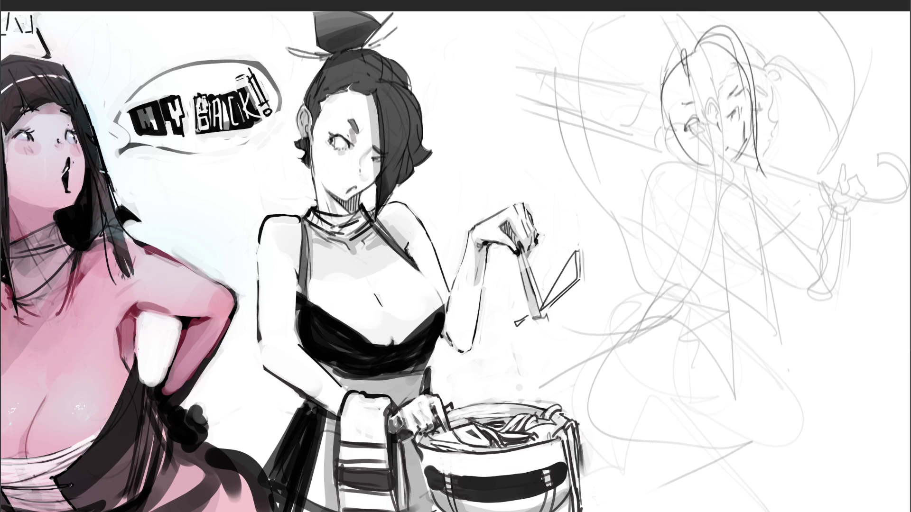
Step: Sketch the ear, darken the jaw, and draw the neck and collar lines
{"action": "mouse_move", "coordinate": [655, 119]}
{"action": "left_mouse_down"}
{"action": "mouse_move", "coordinate": [646, 125]}
{"action": "mouse_move", "coordinate": [662, 144]}
{"action": "mouse_move", "coordinate": [665, 138]}
{"action": "mouse_move", "coordinate": [683, 160]}
{"action": "mouse_move", "coordinate": [716, 168]}
{"action": "mouse_move", "coordinate": [717, 186]}
{"action": "left_mouse_up"}
{"action": "left_click_drag", "start_coordinate": [669, 145], "coordinate": [714, 199]}
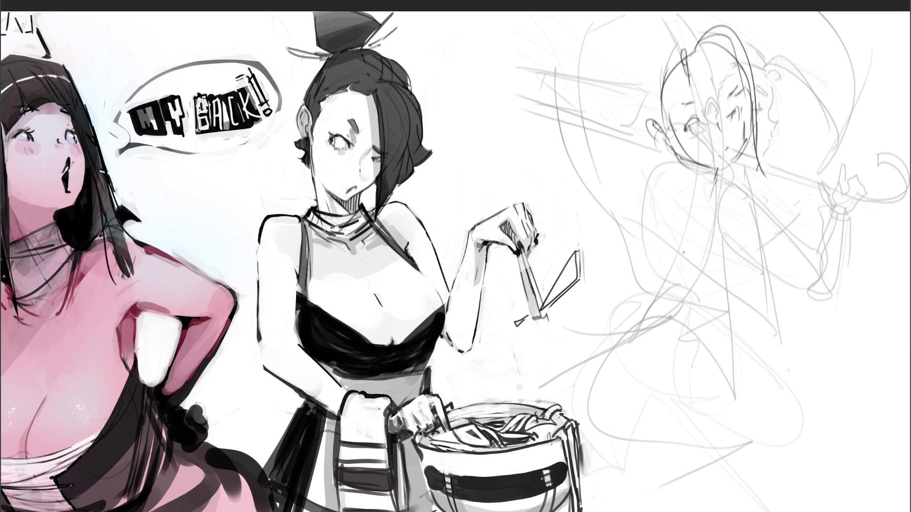
{"action": "mouse_move", "coordinate": [675, 159]}
{"action": "left_mouse_down"}
{"action": "mouse_move", "coordinate": [682, 183]}
{"action": "mouse_move", "coordinate": [712, 207]}
{"action": "left_mouse_up"}
{"action": "left_click_drag", "start_coordinate": [712, 205], "coordinate": [689, 207]}
{"action": "mouse_move", "coordinate": [678, 173]}
{"action": "left_mouse_down"}
{"action": "mouse_move", "coordinate": [652, 166]}
{"action": "mouse_move", "coordinate": [631, 223]}
{"action": "left_mouse_up"}
Step: Draw the shoulder curve and bent arm lines, undoing the last hooked arm strokes
{"action": "mouse_move", "coordinate": [640, 195]}
{"action": "left_mouse_down"}
{"action": "mouse_move", "coordinate": [672, 167]}
{"action": "mouse_move", "coordinate": [696, 203]}
{"action": "left_mouse_up"}
{"action": "left_click_drag", "start_coordinate": [631, 221], "coordinate": [736, 283]}
{"action": "mouse_move", "coordinate": [696, 203]}
{"action": "left_mouse_down"}
{"action": "mouse_move", "coordinate": [764, 274]}
{"action": "mouse_move", "coordinate": [842, 278]}
{"action": "mouse_move", "coordinate": [757, 293]}
{"action": "left_mouse_up"}
{"action": "left_click_drag", "start_coordinate": [841, 265], "coordinate": [858, 286]}
{"action": "key", "text": "ctrl+z"}
{"action": "key", "text": "ctrl+z"}
{"action": "key", "text": "ctrl+z"}
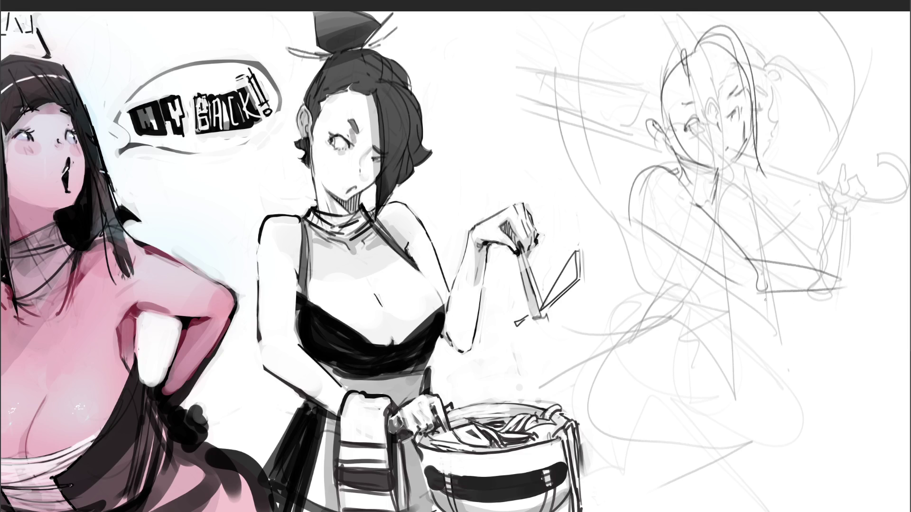
Step: Redraw the lower arm lines and a looped band shape at the lower right
{"action": "left_click_drag", "start_coordinate": [749, 294], "coordinate": [799, 309]}
{"action": "mouse_move", "coordinate": [748, 253]}
{"action": "left_mouse_down"}
{"action": "mouse_move", "coordinate": [891, 331]}
{"action": "mouse_move", "coordinate": [872, 330]}
{"action": "left_mouse_up"}
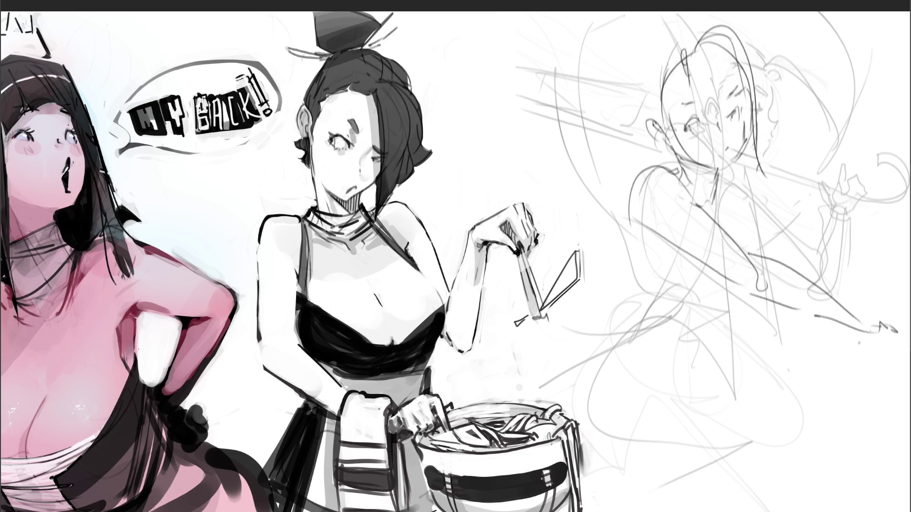
{"action": "left_click_drag", "start_coordinate": [865, 333], "coordinate": [847, 390]}
{"action": "key", "text": "ctrl+z"}
{"action": "mouse_move", "coordinate": [865, 329]}
{"action": "left_mouse_down"}
{"action": "mouse_move", "coordinate": [895, 332]}
{"action": "mouse_move", "coordinate": [862, 390]}
{"action": "left_mouse_up"}
{"action": "mouse_move", "coordinate": [899, 331]}
{"action": "left_mouse_down"}
{"action": "mouse_move", "coordinate": [883, 410]}
{"action": "mouse_move", "coordinate": [876, 399]}
{"action": "mouse_move", "coordinate": [890, 406]}
{"action": "mouse_move", "coordinate": [852, 488]}
{"action": "left_mouse_up"}
Step: Draw long vertical strokes hanging below the band, replacing discarded zig-zag strokes
{"action": "mouse_move", "coordinate": [882, 409]}
{"action": "left_mouse_down"}
{"action": "mouse_move", "coordinate": [852, 507]}
{"action": "mouse_move", "coordinate": [844, 397]}
{"action": "mouse_move", "coordinate": [811, 511]}
{"action": "left_mouse_up"}
{"action": "left_click_drag", "start_coordinate": [858, 404], "coordinate": [840, 490]}
{"action": "left_click_drag", "start_coordinate": [895, 409], "coordinate": [880, 468]}
{"action": "key", "text": "ctrl+z"}
{"action": "key", "text": "ctrl+z"}
{"action": "key", "text": "ctrl+z"}
{"action": "mouse_move", "coordinate": [854, 411]}
{"action": "left_mouse_down"}
{"action": "mouse_move", "coordinate": [852, 511]}
{"action": "mouse_move", "coordinate": [836, 498]}
{"action": "left_mouse_up"}
{"action": "left_click_drag", "start_coordinate": [849, 411], "coordinate": [833, 511]}
{"action": "left_click_drag", "start_coordinate": [891, 416], "coordinate": [853, 501]}
{"action": "mouse_move", "coordinate": [896, 412]}
{"action": "left_mouse_down"}
{"action": "mouse_move", "coordinate": [870, 509]}
{"action": "mouse_move", "coordinate": [873, 499]}
{"action": "left_mouse_up"}
{"action": "left_click_drag", "start_coordinate": [898, 420], "coordinate": [892, 511]}
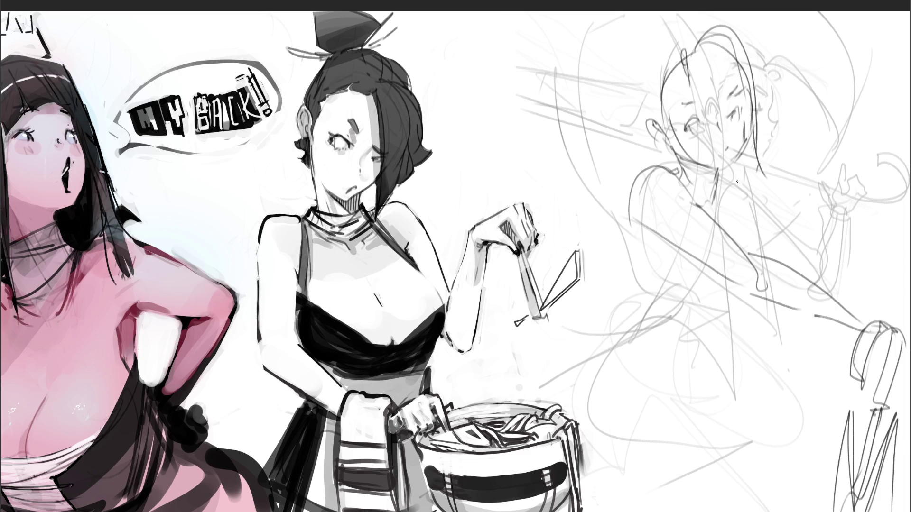
Step: Draw diagonal chest lines with small ticks, discarding a short collar stroke
{"action": "mouse_move", "coordinate": [726, 173]}
{"action": "left_mouse_down"}
{"action": "mouse_move", "coordinate": [727, 188]}
{"action": "mouse_move", "coordinate": [768, 165]}
{"action": "left_mouse_up"}
{"action": "key", "text": "ctrl+z"}
{"action": "left_click_drag", "start_coordinate": [746, 182], "coordinate": [820, 229]}
{"action": "left_click_drag", "start_coordinate": [751, 183], "coordinate": [799, 224]}
Step: Sketch an arch shape near the hand with strokes beneath it
{"action": "mouse_move", "coordinate": [772, 171]}
{"action": "left_mouse_down"}
{"action": "mouse_move", "coordinate": [774, 147]}
{"action": "mouse_move", "coordinate": [800, 170]}
{"action": "mouse_move", "coordinate": [787, 181]}
{"action": "left_mouse_up"}
{"action": "left_click_drag", "start_coordinate": [802, 151], "coordinate": [800, 233]}
{"action": "key", "text": "ctrl+z"}
{"action": "key", "text": "ctrl+z"}
{"action": "key", "text": "ctrl+z"}
{"action": "mouse_move", "coordinate": [782, 191]}
{"action": "left_mouse_down"}
{"action": "mouse_move", "coordinate": [801, 185]}
{"action": "mouse_move", "coordinate": [800, 199]}
{"action": "left_mouse_up"}
Step: Add longer curves below the arch and a hook shape near the hand
{"action": "left_click_drag", "start_coordinate": [790, 195], "coordinate": [799, 233]}
{"action": "mouse_move", "coordinate": [809, 184]}
{"action": "left_mouse_down"}
{"action": "mouse_move", "coordinate": [829, 223]}
{"action": "mouse_move", "coordinate": [806, 252]}
{"action": "left_mouse_up"}
{"action": "mouse_move", "coordinate": [803, 160]}
{"action": "left_mouse_down"}
{"action": "mouse_move", "coordinate": [811, 173]}
{"action": "mouse_move", "coordinate": [852, 163]}
{"action": "left_mouse_up"}
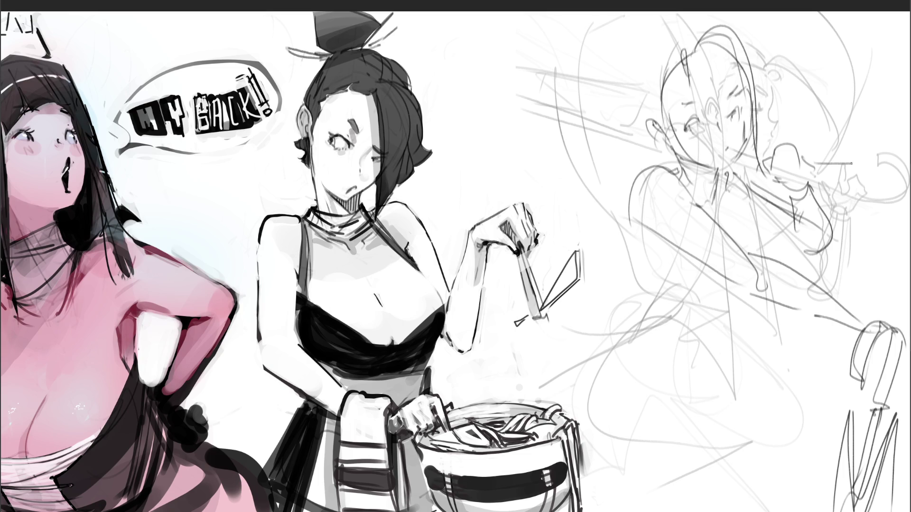
{"action": "mouse_move", "coordinate": [834, 133]}
{"action": "left_mouse_down"}
{"action": "mouse_move", "coordinate": [856, 134]}
{"action": "mouse_move", "coordinate": [868, 161]}
{"action": "mouse_move", "coordinate": [814, 165]}
{"action": "left_mouse_up"}
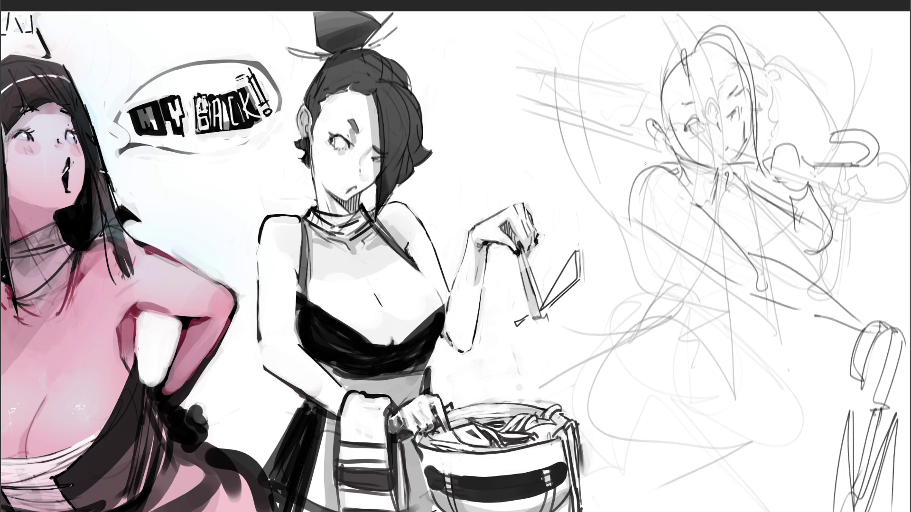
Step: Sketch a long horizontal stroke and sweeping arcs left of the figure
{"action": "left_click_drag", "start_coordinate": [662, 158], "coordinate": [563, 154]}
{"action": "left_click_drag", "start_coordinate": [619, 157], "coordinate": [578, 155]}
{"action": "mouse_move", "coordinate": [604, 15]}
{"action": "left_mouse_down"}
{"action": "mouse_move", "coordinate": [550, 166]}
{"action": "mouse_move", "coordinate": [536, 332]}
{"action": "mouse_move", "coordinate": [557, 385]}
{"action": "mouse_move", "coordinate": [512, 38]}
{"action": "mouse_move", "coordinate": [443, 289]}
{"action": "mouse_move", "coordinate": [505, 363]}
{"action": "left_mouse_up"}
{"action": "mouse_move", "coordinate": [513, 24]}
{"action": "left_mouse_down"}
{"action": "mouse_move", "coordinate": [435, 266]}
{"action": "mouse_move", "coordinate": [450, 87]}
{"action": "left_mouse_up"}
{"action": "left_click_drag", "start_coordinate": [686, 11], "coordinate": [674, 15]}
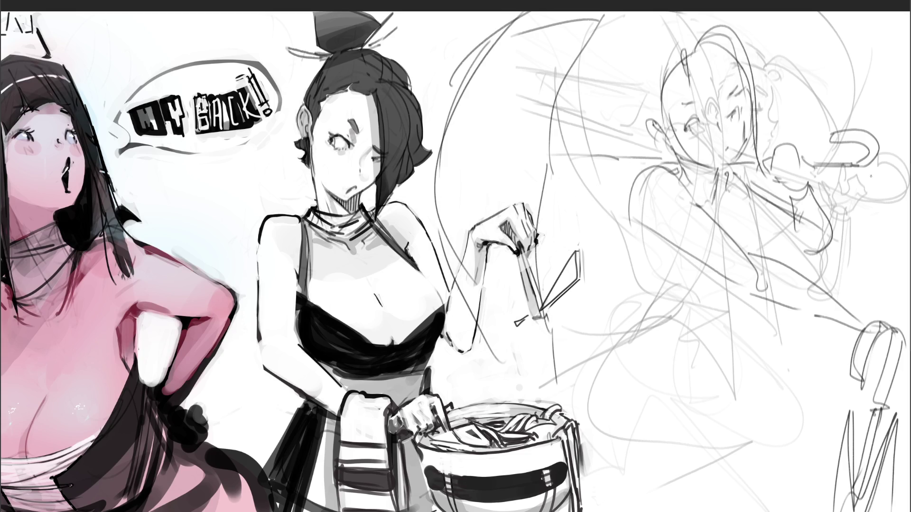
Step: Loop over the hand and sleeve, add long diagonal strokes left of the head, and outline the head
{"action": "mouse_move", "coordinate": [822, 176]}
{"action": "left_mouse_down"}
{"action": "mouse_move", "coordinate": [883, 186]}
{"action": "mouse_move", "coordinate": [868, 162]}
{"action": "mouse_move", "coordinate": [875, 196]}
{"action": "mouse_move", "coordinate": [778, 169]}
{"action": "left_mouse_up"}
{"action": "mouse_move", "coordinate": [647, 142]}
{"action": "left_mouse_down"}
{"action": "mouse_move", "coordinate": [557, 105]}
{"action": "mouse_move", "coordinate": [458, 82]}
{"action": "left_mouse_up"}
{"action": "mouse_move", "coordinate": [538, 102]}
{"action": "left_mouse_down"}
{"action": "mouse_move", "coordinate": [646, 34]}
{"action": "mouse_move", "coordinate": [479, 262]}
{"action": "left_mouse_up"}
{"action": "mouse_move", "coordinate": [635, 12]}
{"action": "left_mouse_down"}
{"action": "mouse_move", "coordinate": [496, 176]}
{"action": "mouse_move", "coordinate": [514, 185]}
{"action": "left_mouse_up"}
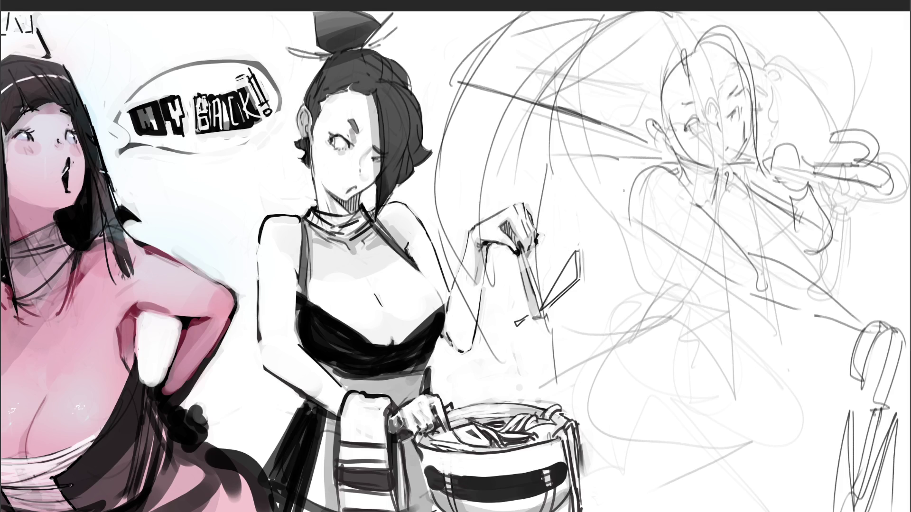
{"action": "mouse_move", "coordinate": [699, 27]}
{"action": "left_mouse_down"}
{"action": "mouse_move", "coordinate": [638, 33]}
{"action": "mouse_move", "coordinate": [623, 105]}
{"action": "mouse_move", "coordinate": [648, 68]}
{"action": "mouse_move", "coordinate": [631, 117]}
{"action": "mouse_move", "coordinate": [637, 169]}
{"action": "mouse_move", "coordinate": [674, 56]}
{"action": "left_mouse_up"}
Step: Sketch the shoulder and body side lines, marks below the figure, and torso curves
{"action": "mouse_move", "coordinate": [640, 139]}
{"action": "left_mouse_down"}
{"action": "mouse_move", "coordinate": [592, 203]}
{"action": "mouse_move", "coordinate": [598, 261]}
{"action": "left_mouse_up"}
{"action": "mouse_move", "coordinate": [632, 223]}
{"action": "left_mouse_down"}
{"action": "mouse_move", "coordinate": [671, 313]}
{"action": "mouse_move", "coordinate": [656, 337]}
{"action": "mouse_move", "coordinate": [692, 327]}
{"action": "mouse_move", "coordinate": [638, 366]}
{"action": "mouse_move", "coordinate": [695, 344]}
{"action": "left_mouse_up"}
{"action": "left_click_drag", "start_coordinate": [659, 358], "coordinate": [643, 374]}
{"action": "left_click_drag", "start_coordinate": [657, 331], "coordinate": [625, 405]}
{"action": "left_click_drag", "start_coordinate": [734, 293], "coordinate": [745, 304]}
{"action": "mouse_move", "coordinate": [732, 208]}
{"action": "left_mouse_down"}
{"action": "mouse_move", "coordinate": [739, 255]}
{"action": "mouse_move", "coordinate": [776, 272]}
{"action": "left_mouse_up"}
{"action": "left_click_drag", "start_coordinate": [695, 272], "coordinate": [721, 296]}
Step: Sketch the lower body curves and a V of two long leg lines
{"action": "left_click_drag", "start_coordinate": [783, 304], "coordinate": [760, 352]}
{"action": "left_click_drag", "start_coordinate": [707, 293], "coordinate": [693, 341]}
{"action": "left_click_drag", "start_coordinate": [680, 354], "coordinate": [639, 384]}
{"action": "left_click_drag", "start_coordinate": [710, 332], "coordinate": [669, 353]}
{"action": "left_click_drag", "start_coordinate": [654, 347], "coordinate": [641, 376]}
{"action": "left_click_drag", "start_coordinate": [709, 354], "coordinate": [724, 406]}
{"action": "mouse_move", "coordinate": [760, 299]}
{"action": "left_mouse_down"}
{"action": "mouse_move", "coordinate": [735, 401]}
{"action": "mouse_move", "coordinate": [735, 449]}
{"action": "mouse_move", "coordinate": [636, 368]}
{"action": "mouse_move", "coordinate": [602, 503]}
{"action": "left_mouse_up"}
Step: Add a lower-body arch and side lines, then mirror the sketch horizontally and zoom out
{"action": "left_click_drag", "start_coordinate": [617, 388], "coordinate": [603, 501]}
{"action": "left_click_drag", "start_coordinate": [610, 427], "coordinate": [730, 510]}
{"action": "left_click_drag", "start_coordinate": [756, 424], "coordinate": [751, 510]}
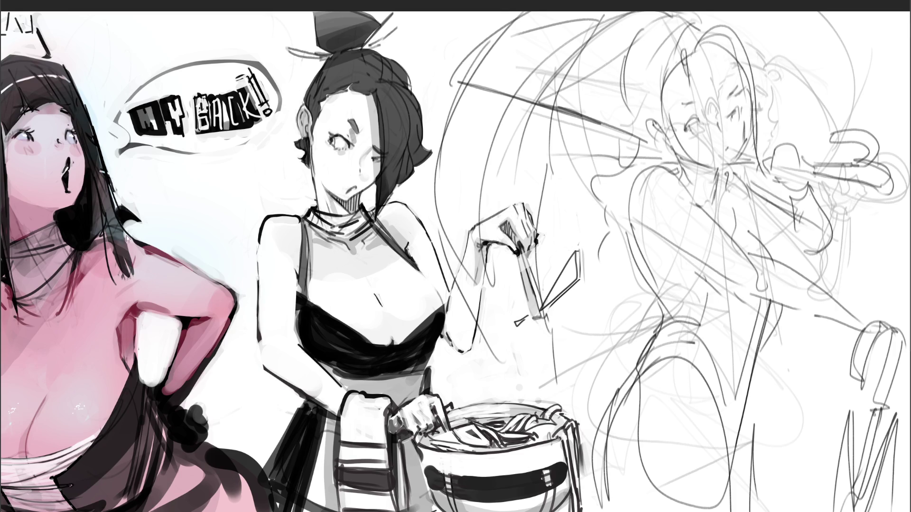
{"action": "key", "text": "h"}
{"action": "key", "text": "ctrl+minus"}
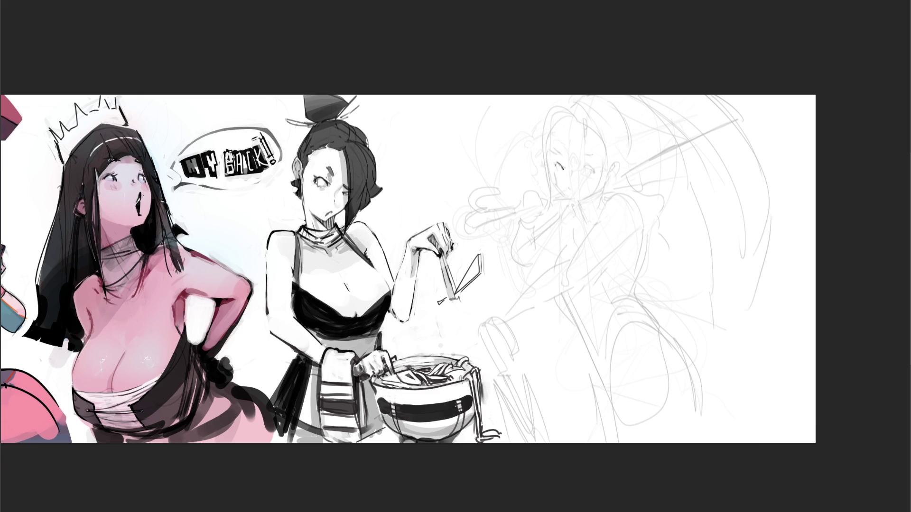
Step: Draw the eye lines on the sketched face, including the right eye's lower edge
{"action": "left_click_drag", "start_coordinate": [551, 161], "coordinate": [588, 160]}
{"action": "left_click_drag", "start_coordinate": [583, 168], "coordinate": [593, 167]}
{"action": "key", "text": "ctrl+z"}
{"action": "left_click_drag", "start_coordinate": [582, 170], "coordinate": [596, 169]}
Step: Add the nose and mouth, removing a stray stroke on the cheek
{"action": "left_click_drag", "start_coordinate": [566, 173], "coordinate": [569, 181]}
{"action": "left_click_drag", "start_coordinate": [566, 195], "coordinate": [568, 199]}
{"action": "mouse_move", "coordinate": [608, 176]}
{"action": "left_mouse_down"}
{"action": "mouse_move", "coordinate": [604, 188]}
{"action": "mouse_move", "coordinate": [572, 195]}
{"action": "left_mouse_up"}
{"action": "key", "text": "ctrl+z"}
{"action": "key", "text": "ctrl+z"}
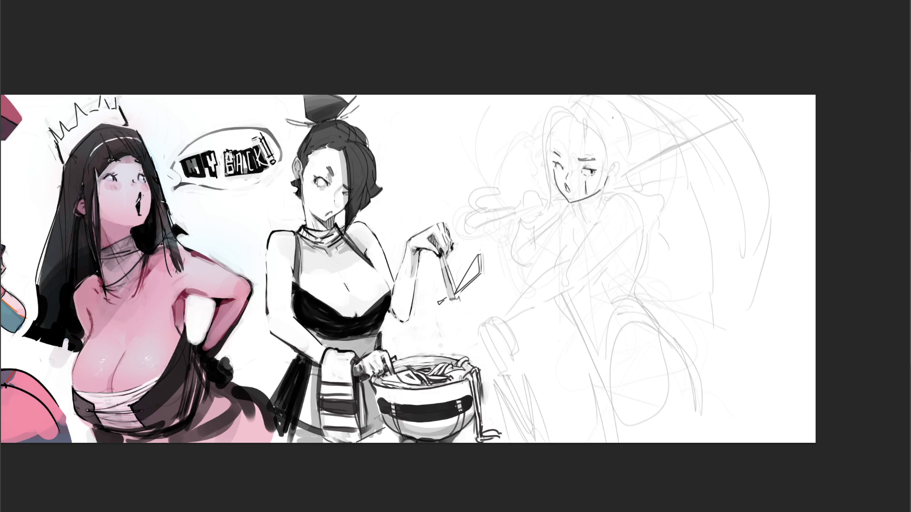
Step: Draw chin lines, shading hatches under the chin, and a neck line
{"action": "left_click_drag", "start_coordinate": [582, 202], "coordinate": [587, 214]}
{"action": "left_click_drag", "start_coordinate": [585, 198], "coordinate": [595, 219]}
{"action": "left_click_drag", "start_coordinate": [600, 214], "coordinate": [594, 224]}
{"action": "left_click_drag", "start_coordinate": [608, 183], "coordinate": [605, 198]}
{"action": "key", "text": "ctrl+z"}
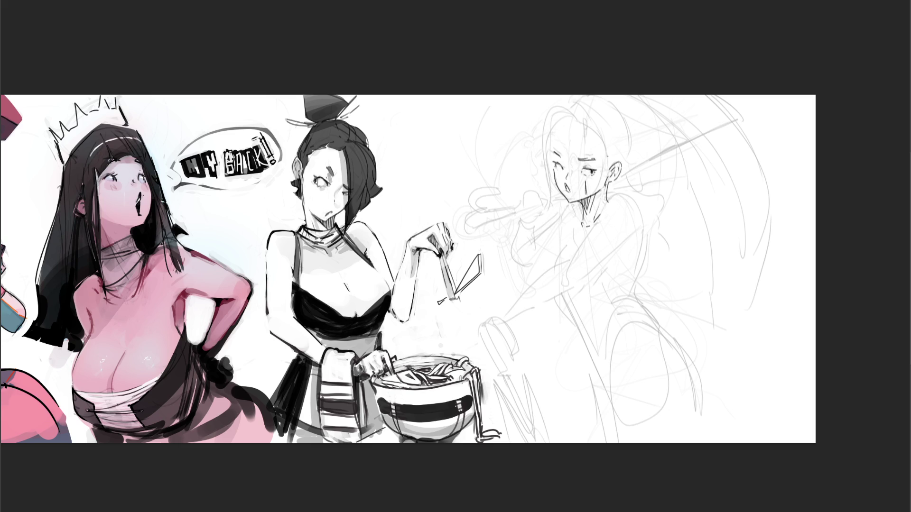
Step: Outline the hair edges beside the face and a strand across the forehead
{"action": "left_click_drag", "start_coordinate": [603, 142], "coordinate": [609, 168]}
{"action": "mouse_move", "coordinate": [558, 127]}
{"action": "left_mouse_down"}
{"action": "mouse_move", "coordinate": [552, 148]}
{"action": "mouse_move", "coordinate": [572, 121]}
{"action": "mouse_move", "coordinate": [599, 134]}
{"action": "mouse_move", "coordinate": [570, 106]}
{"action": "mouse_move", "coordinate": [631, 157]}
{"action": "left_mouse_up"}
{"action": "key", "text": "ctrl+z"}
{"action": "key", "text": "ctrl+z"}
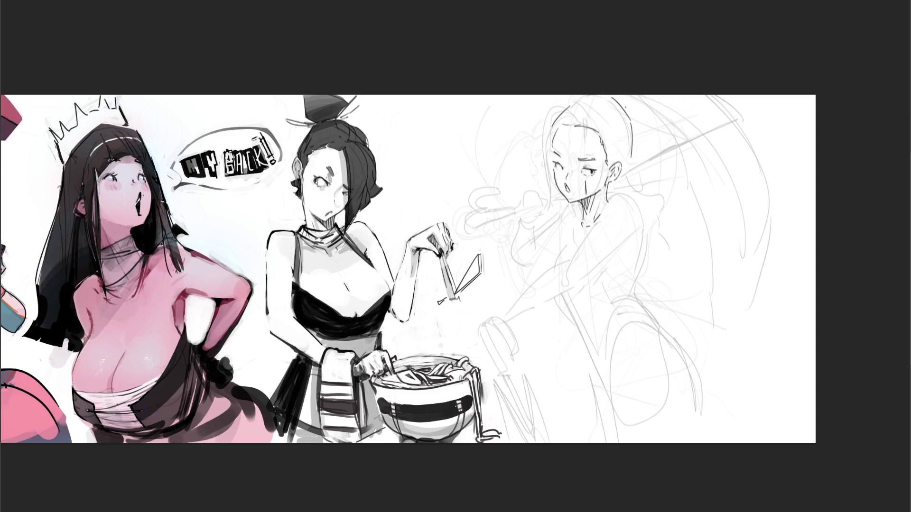
{"action": "left_click_drag", "start_coordinate": [573, 117], "coordinate": [579, 147]}
Step: Draw the hair line down the left side of the head, redoing misplaced strokes
{"action": "left_click_drag", "start_coordinate": [558, 118], "coordinate": [527, 198]}
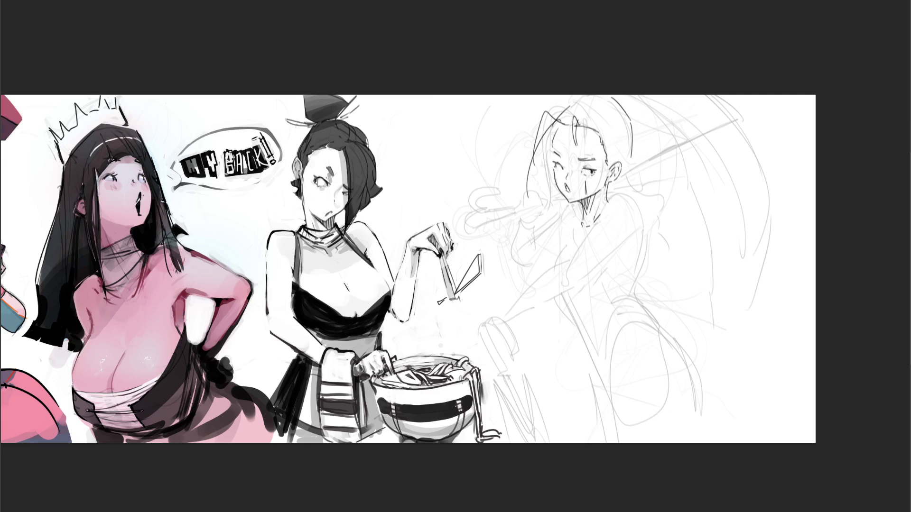
{"action": "left_click_drag", "start_coordinate": [554, 119], "coordinate": [538, 201]}
{"action": "key", "text": "ctrl+z"}
{"action": "mouse_move", "coordinate": [565, 131]}
{"action": "left_mouse_down"}
{"action": "mouse_move", "coordinate": [557, 140]}
{"action": "mouse_move", "coordinate": [551, 133]}
{"action": "mouse_move", "coordinate": [524, 196]}
{"action": "mouse_move", "coordinate": [561, 206]}
{"action": "left_mouse_up"}
{"action": "key", "text": "ctrl+z"}
{"action": "key", "text": "ctrl+z"}
Step: Draw the hair by the right ear, the neck line, and extend the hair down the right side
{"action": "left_click_drag", "start_coordinate": [600, 134], "coordinate": [612, 163]}
{"action": "left_click_drag", "start_coordinate": [613, 183], "coordinate": [601, 212]}
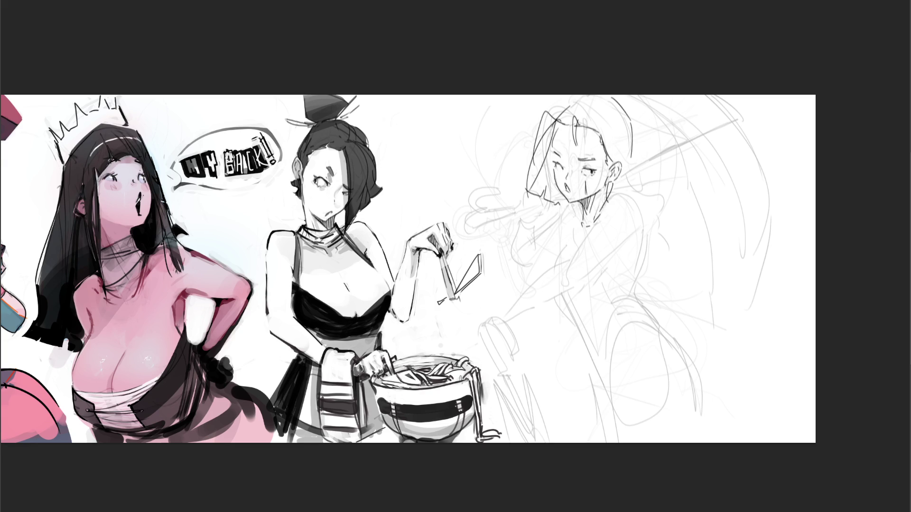
{"action": "mouse_move", "coordinate": [623, 179]}
{"action": "left_mouse_down"}
{"action": "mouse_move", "coordinate": [624, 194]}
{"action": "mouse_move", "coordinate": [602, 209]}
{"action": "mouse_move", "coordinate": [638, 199]}
{"action": "left_mouse_up"}
{"action": "key", "text": "ctrl+z"}
{"action": "key", "text": "ctrl+z"}
{"action": "left_click_drag", "start_coordinate": [633, 136], "coordinate": [649, 189]}
Step: Shape the top of the head, touch up the right eye, and hatch the hair beside the face
{"action": "mouse_move", "coordinate": [555, 117]}
{"action": "left_mouse_down"}
{"action": "mouse_move", "coordinate": [569, 101]}
{"action": "mouse_move", "coordinate": [611, 97]}
{"action": "mouse_move", "coordinate": [620, 106]}
{"action": "left_mouse_up"}
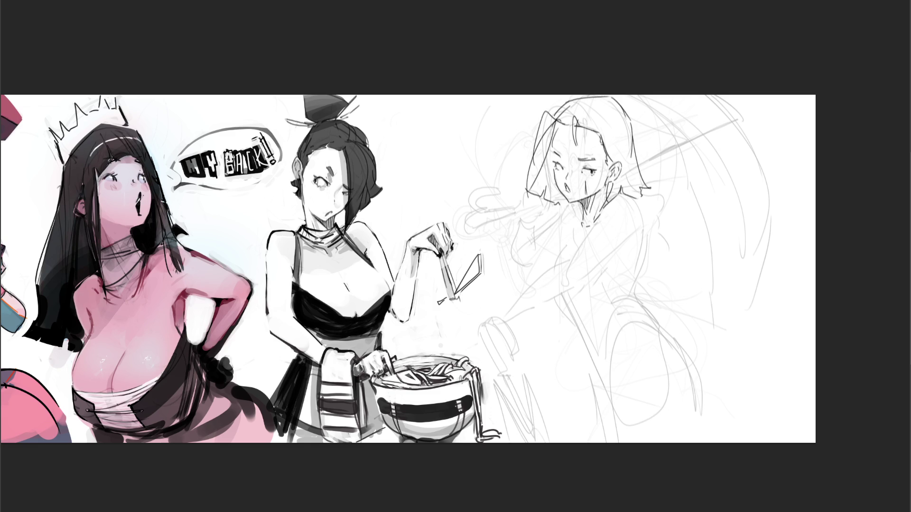
{"action": "left_click_drag", "start_coordinate": [581, 170], "coordinate": [590, 167]}
{"action": "left_click_drag", "start_coordinate": [559, 126], "coordinate": [550, 146]}
{"action": "mouse_move", "coordinate": [540, 183]}
{"action": "left_mouse_down"}
{"action": "mouse_move", "coordinate": [535, 195]}
{"action": "mouse_move", "coordinate": [546, 204]}
{"action": "mouse_move", "coordinate": [540, 187]}
{"action": "left_mouse_up"}
{"action": "left_click_drag", "start_coordinate": [554, 183], "coordinate": [545, 204]}
{"action": "left_click_drag", "start_coordinate": [558, 167], "coordinate": [545, 204]}
{"action": "mouse_move", "coordinate": [560, 164]}
{"action": "left_mouse_down"}
{"action": "mouse_move", "coordinate": [546, 201]}
{"action": "mouse_move", "coordinate": [548, 166]}
{"action": "mouse_move", "coordinate": [565, 202]}
{"action": "mouse_move", "coordinate": [579, 203]}
{"action": "left_mouse_up"}
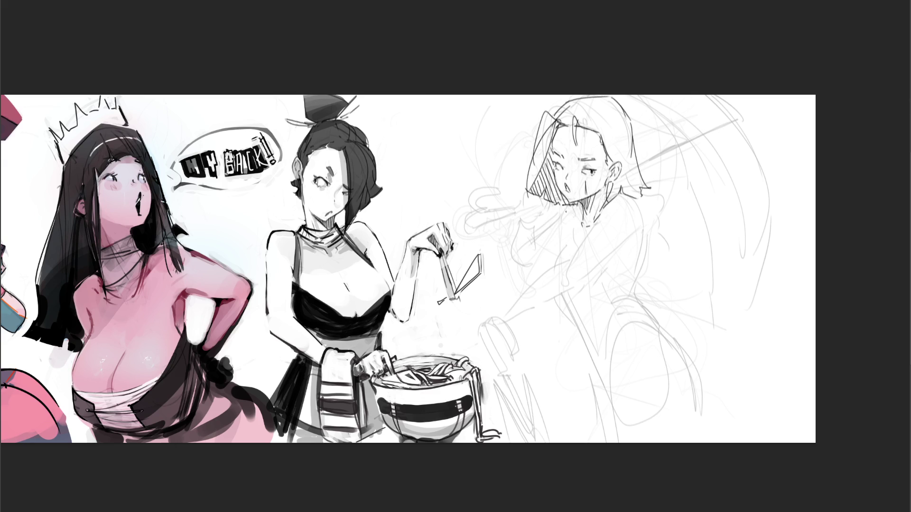
Step: Draw the collar line below the girl's neck
{"action": "left_click_drag", "start_coordinate": [570, 207], "coordinate": [560, 244]}
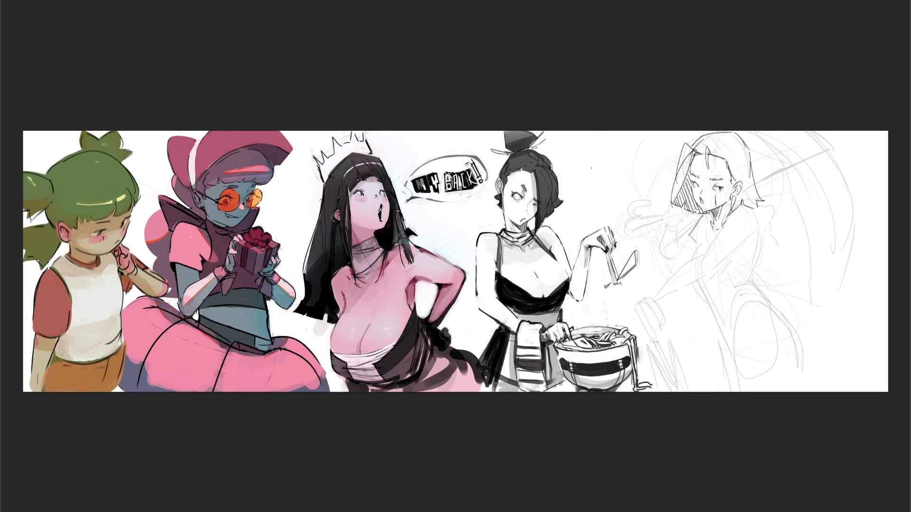
Step: Hand-letter 'BRB' above the grayscale cook, beside the bob-haired sketch
{"action": "left_click_drag", "start_coordinate": [578, 156], "coordinate": [578, 185]}
{"action": "mouse_move", "coordinate": [603, 154]}
{"action": "left_mouse_down"}
{"action": "mouse_move", "coordinate": [603, 190]}
{"action": "mouse_move", "coordinate": [627, 192]}
{"action": "left_mouse_up"}
{"action": "left_click_drag", "start_coordinate": [617, 161], "coordinate": [625, 192]}
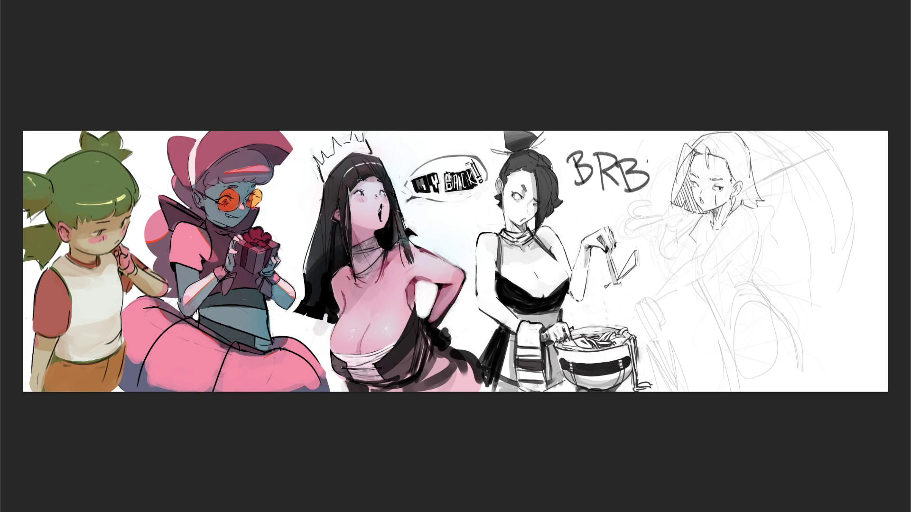
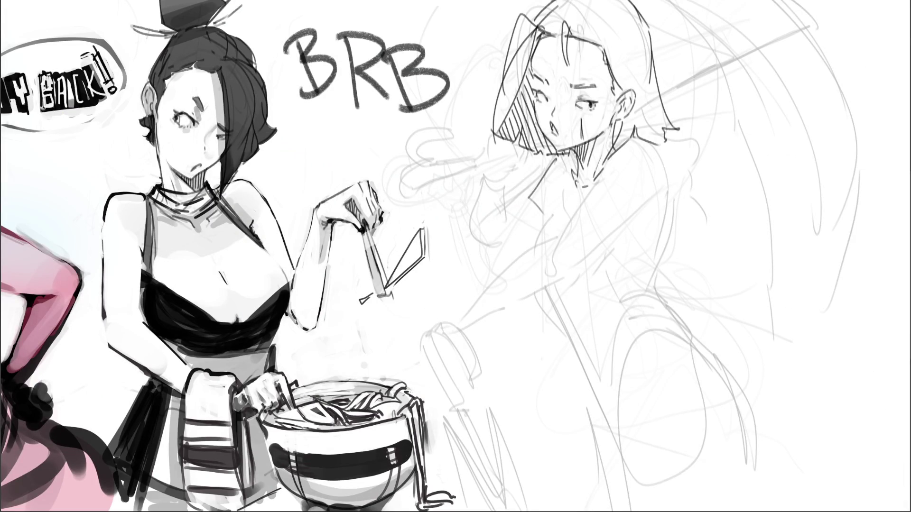
Step: Undo the test dab, the hair stroke and the BRB lettering, leaving just the cook and the sketched girl
{"action": "left_click", "coordinate": [754, 153]}
{"action": "left_click_drag", "start_coordinate": [495, 139], "coordinate": [516, 227]}
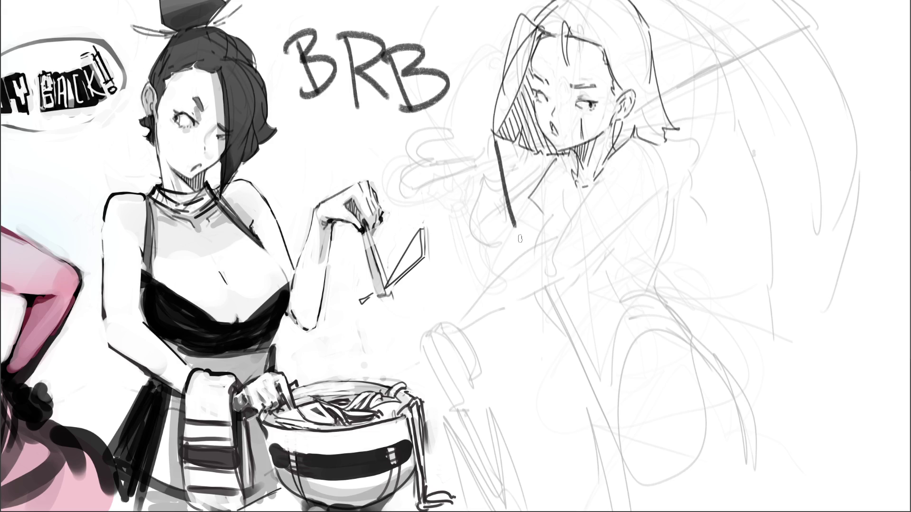
{"action": "key", "text": "ctrl+z"}
{"action": "key", "text": "ctrl+z"}
{"action": "key", "text": "ctrl+z"}
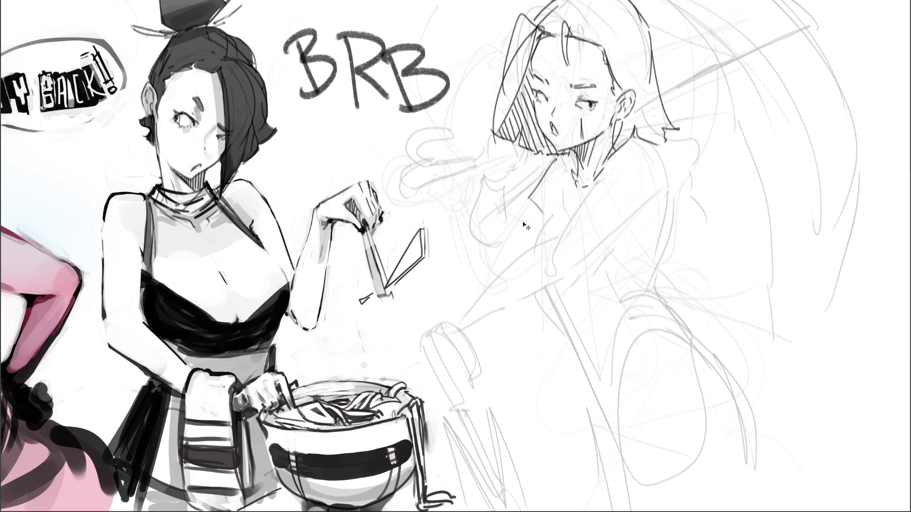
{"action": "key", "text": "ctrl+z"}
{"action": "key", "text": "ctrl+z"}
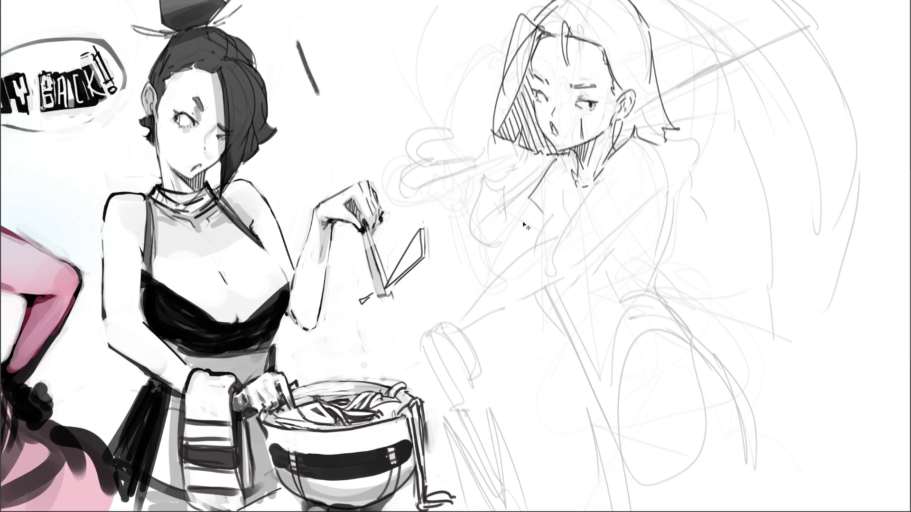
{"action": "key", "text": "ctrl+z"}
Step: Darken the neck shadow, collar and chest lines on the right-hand sketched girl
{"action": "mouse_move", "coordinate": [578, 157]}
{"action": "left_mouse_down"}
{"action": "mouse_move", "coordinate": [609, 157]}
{"action": "mouse_move", "coordinate": [555, 220]}
{"action": "left_mouse_up"}
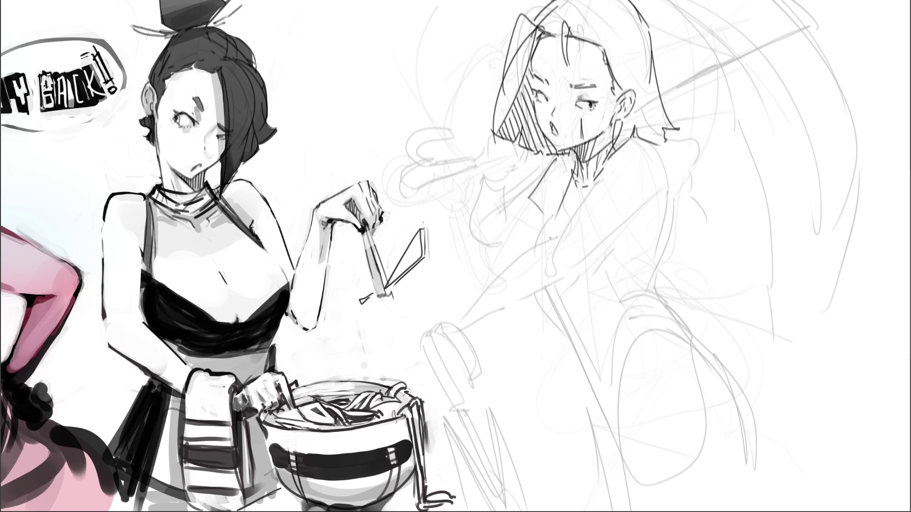
{"action": "left_click_drag", "start_coordinate": [578, 183], "coordinate": [561, 223]}
{"action": "left_click_drag", "start_coordinate": [591, 186], "coordinate": [581, 212]}
{"action": "left_click_drag", "start_coordinate": [627, 204], "coordinate": [647, 186]}
Step: Firm up her shoulder, both torso contours and the curved waist with darker lines
{"action": "left_click_drag", "start_coordinate": [631, 138], "coordinate": [678, 155]}
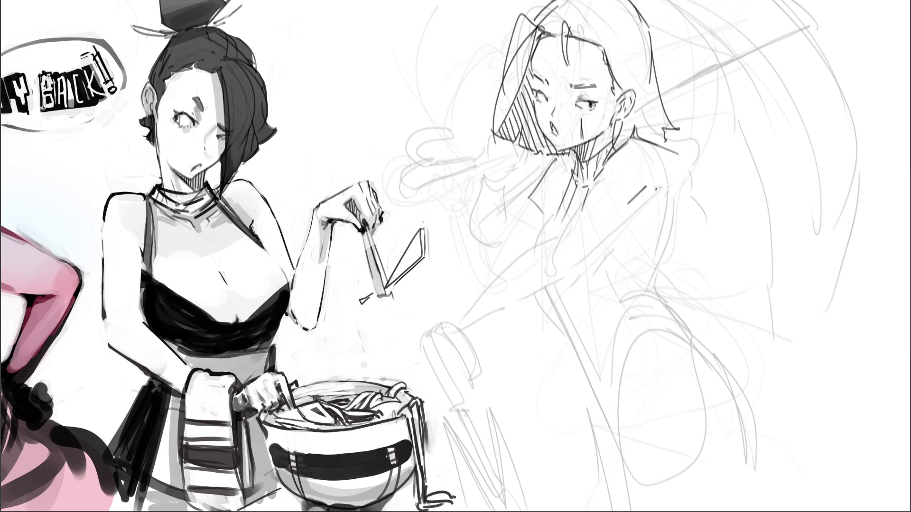
{"action": "mouse_move", "coordinate": [648, 193]}
{"action": "left_mouse_down"}
{"action": "mouse_move", "coordinate": [700, 177]}
{"action": "mouse_move", "coordinate": [671, 202]}
{"action": "mouse_move", "coordinate": [634, 276]}
{"action": "left_mouse_up"}
{"action": "mouse_move", "coordinate": [672, 202]}
{"action": "left_mouse_down"}
{"action": "mouse_move", "coordinate": [635, 285]}
{"action": "mouse_move", "coordinate": [649, 307]}
{"action": "left_mouse_up"}
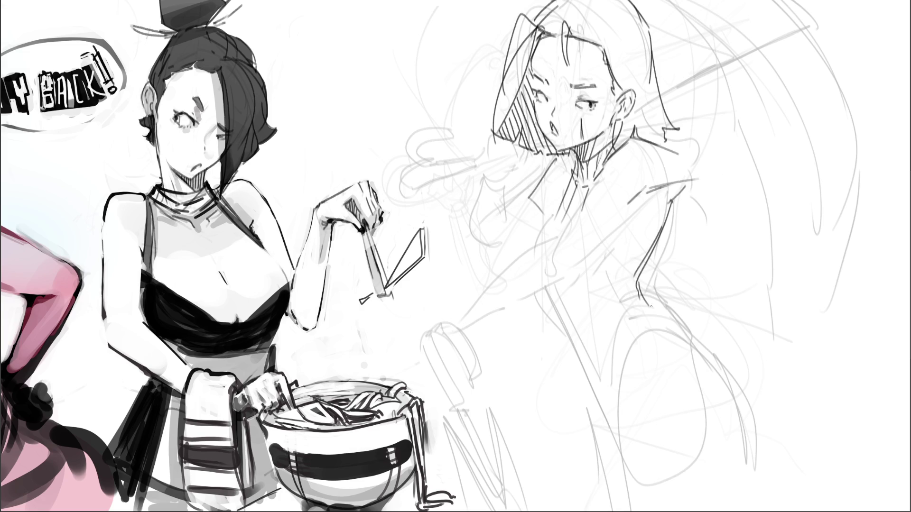
{"action": "mouse_move", "coordinate": [598, 177]}
{"action": "left_mouse_down"}
{"action": "mouse_move", "coordinate": [609, 226]}
{"action": "mouse_move", "coordinate": [643, 261]}
{"action": "left_mouse_up"}
{"action": "mouse_move", "coordinate": [552, 217]}
{"action": "left_mouse_down"}
{"action": "mouse_move", "coordinate": [536, 241]}
{"action": "mouse_move", "coordinate": [531, 285]}
{"action": "left_mouse_up"}
{"action": "mouse_move", "coordinate": [563, 220]}
{"action": "left_mouse_down"}
{"action": "mouse_move", "coordinate": [543, 289]}
{"action": "mouse_move", "coordinate": [562, 247]}
{"action": "mouse_move", "coordinate": [556, 297]}
{"action": "mouse_move", "coordinate": [578, 269]}
{"action": "mouse_move", "coordinate": [576, 282]}
{"action": "mouse_move", "coordinate": [582, 274]}
{"action": "mouse_move", "coordinate": [635, 282]}
{"action": "left_mouse_up"}
{"action": "mouse_move", "coordinate": [552, 310]}
{"action": "left_mouse_down"}
{"action": "mouse_move", "coordinate": [572, 358]}
{"action": "mouse_move", "coordinate": [655, 319]}
{"action": "mouse_move", "coordinate": [728, 379]}
{"action": "left_mouse_up"}
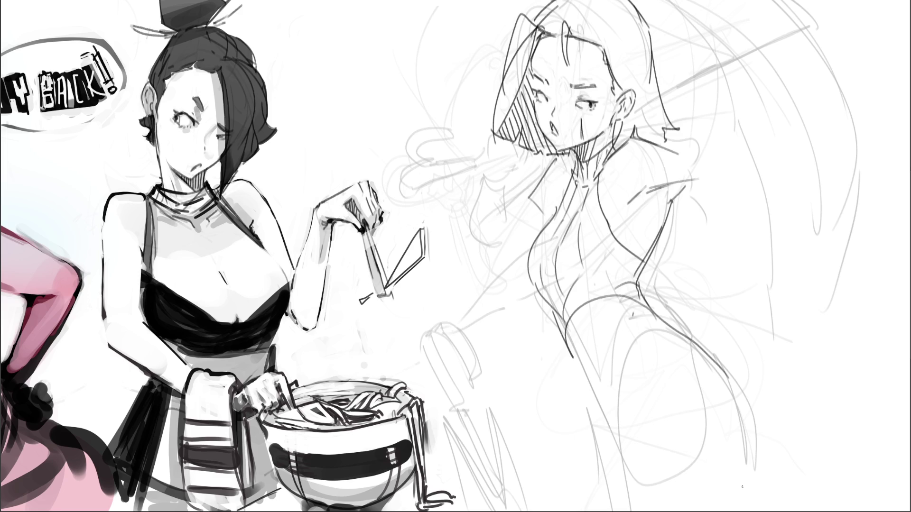
Step: Sketch the hip and upper-leg lines, removing the extra line along the leg
{"action": "left_click_drag", "start_coordinate": [553, 326], "coordinate": [588, 387]}
{"action": "left_click_drag", "start_coordinate": [597, 320], "coordinate": [587, 347]}
{"action": "left_click_drag", "start_coordinate": [583, 378], "coordinate": [618, 448]}
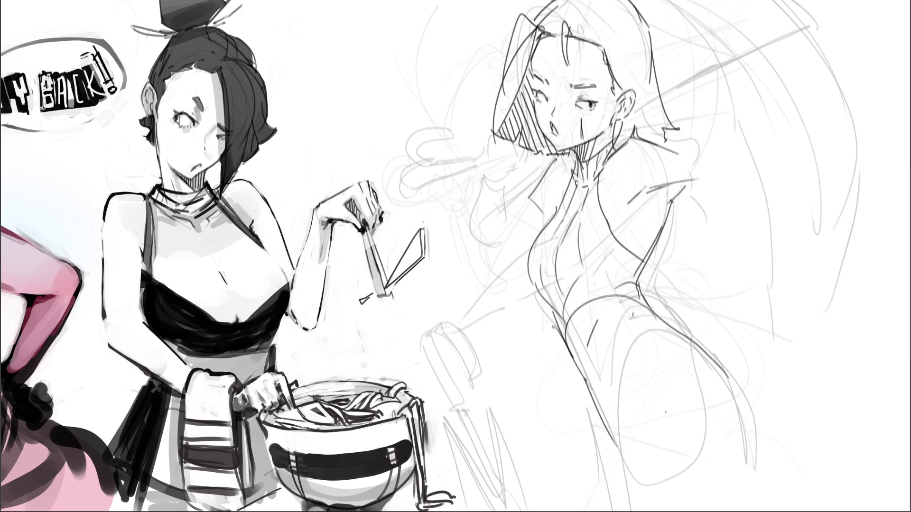
{"action": "key", "text": "ctrl+z"}
Step: Draw a horizontal shoulder line reaching out to the right, retrying it several times
{"action": "left_click_drag", "start_coordinate": [649, 138], "coordinate": [708, 147]}
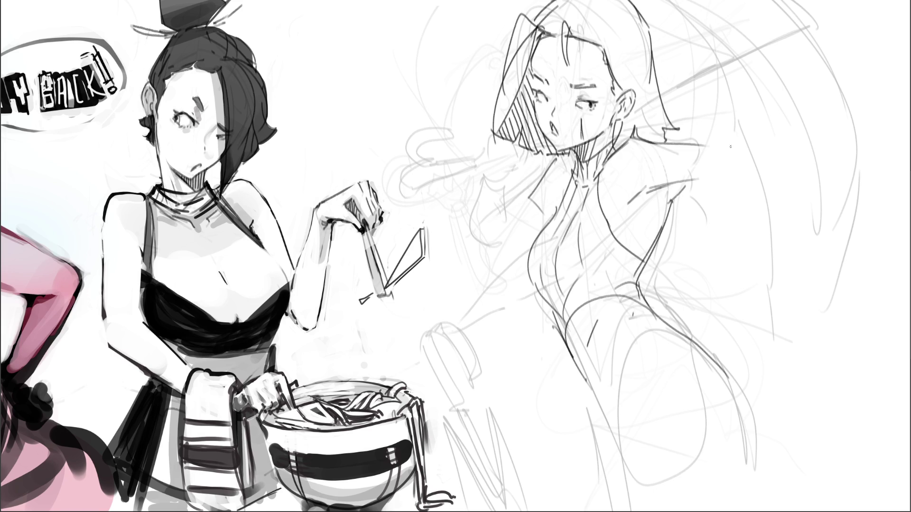
{"action": "key", "text": "ctrl+z"}
{"action": "left_click_drag", "start_coordinate": [646, 141], "coordinate": [706, 146]}
{"action": "key", "text": "ctrl+z"}
{"action": "key", "text": "ctrl+z"}
{"action": "mouse_move", "coordinate": [640, 138]}
{"action": "left_mouse_down"}
{"action": "mouse_move", "coordinate": [751, 159]}
{"action": "mouse_move", "coordinate": [760, 179]}
{"action": "mouse_move", "coordinate": [794, 164]}
{"action": "mouse_move", "coordinate": [796, 186]}
{"action": "left_mouse_up"}
{"action": "left_click_drag", "start_coordinate": [671, 189], "coordinate": [744, 187]}
{"action": "key", "text": "ctrl+z"}
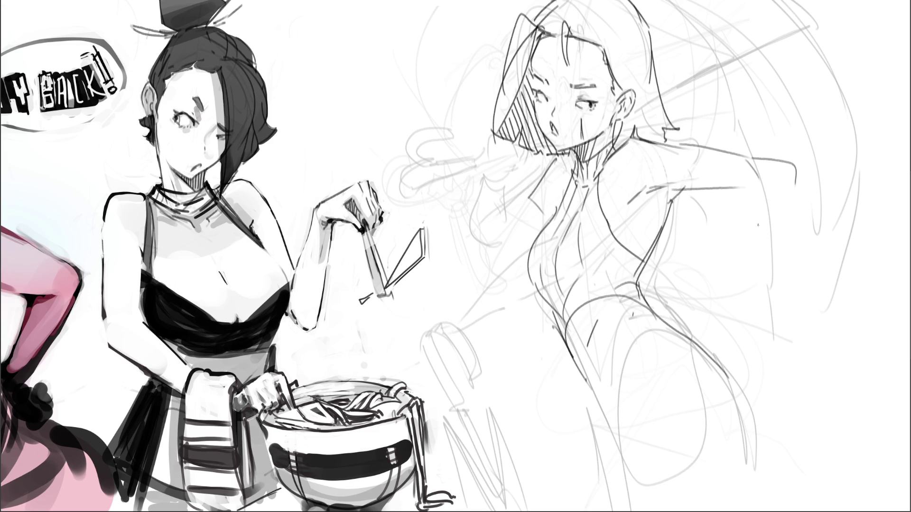
Step: Draw the right arm angling down from the shoulder to a hand at her side
{"action": "left_click_drag", "start_coordinate": [746, 189], "coordinate": [763, 186]}
{"action": "left_click_drag", "start_coordinate": [749, 192], "coordinate": [783, 262]}
{"action": "key", "text": "ctrl+z"}
{"action": "left_click_drag", "start_coordinate": [749, 188], "coordinate": [799, 260]}
{"action": "left_click_drag", "start_coordinate": [790, 164], "coordinate": [805, 177]}
{"action": "left_click_drag", "start_coordinate": [804, 181], "coordinate": [844, 303]}
{"action": "key", "text": "ctrl+z"}
{"action": "mouse_move", "coordinate": [784, 161]}
{"action": "left_mouse_down"}
{"action": "mouse_move", "coordinate": [797, 170]}
{"action": "mouse_move", "coordinate": [841, 302]}
{"action": "left_mouse_up"}
{"action": "left_click_drag", "start_coordinate": [752, 183], "coordinate": [846, 319]}
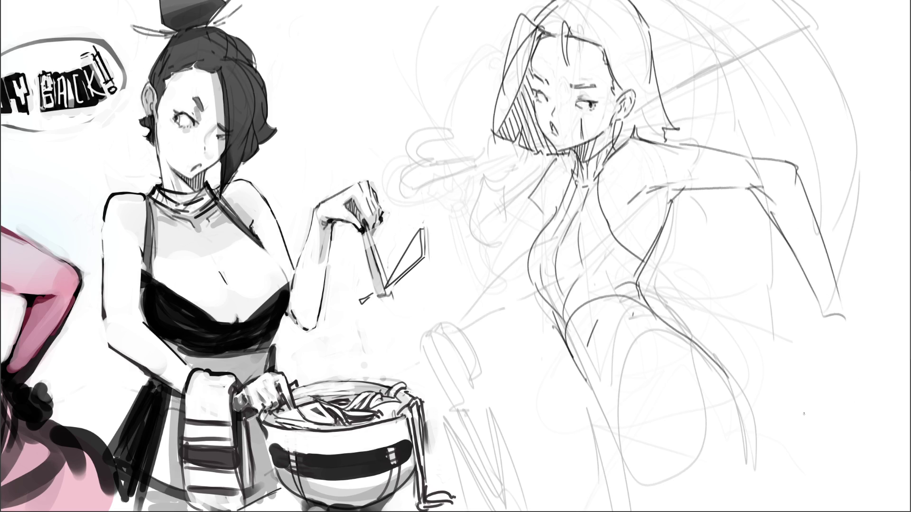
{"action": "mouse_move", "coordinate": [826, 315]}
{"action": "left_mouse_down"}
{"action": "mouse_move", "coordinate": [848, 361]}
{"action": "mouse_move", "coordinate": [868, 365]}
{"action": "left_mouse_up"}
{"action": "mouse_move", "coordinate": [863, 313]}
{"action": "left_mouse_down"}
{"action": "mouse_move", "coordinate": [894, 285]}
{"action": "mouse_move", "coordinate": [867, 328]}
{"action": "mouse_move", "coordinate": [812, 366]}
{"action": "left_mouse_up"}
{"action": "left_click_drag", "start_coordinate": [846, 352], "coordinate": [825, 369]}
Step: Try long diagonal sword blade and crossguard lines from the hand, then undo them
{"action": "left_click_drag", "start_coordinate": [809, 321], "coordinate": [603, 511]}
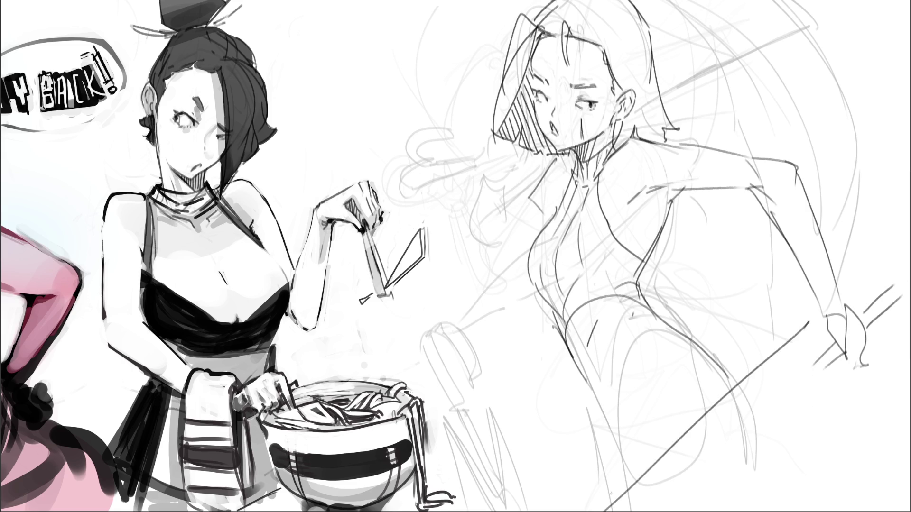
{"action": "left_click_drag", "start_coordinate": [809, 321], "coordinate": [824, 365]}
{"action": "left_click_drag", "start_coordinate": [848, 385], "coordinate": [678, 511]}
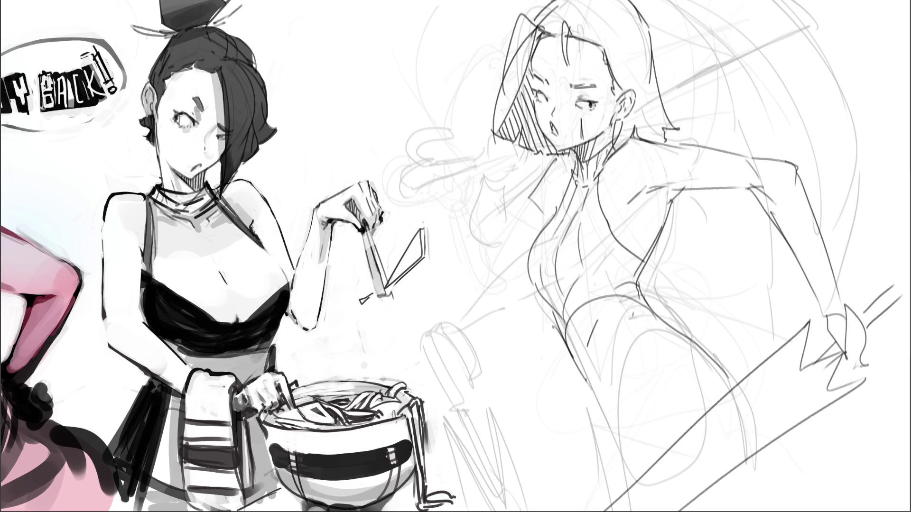
{"action": "key", "text": "ctrl+z"}
{"action": "left_click_drag", "start_coordinate": [878, 386], "coordinate": [701, 511]}
{"action": "mouse_move", "coordinate": [839, 369]}
{"action": "left_mouse_down"}
{"action": "mouse_move", "coordinate": [886, 367]}
{"action": "mouse_move", "coordinate": [840, 421]}
{"action": "left_mouse_up"}
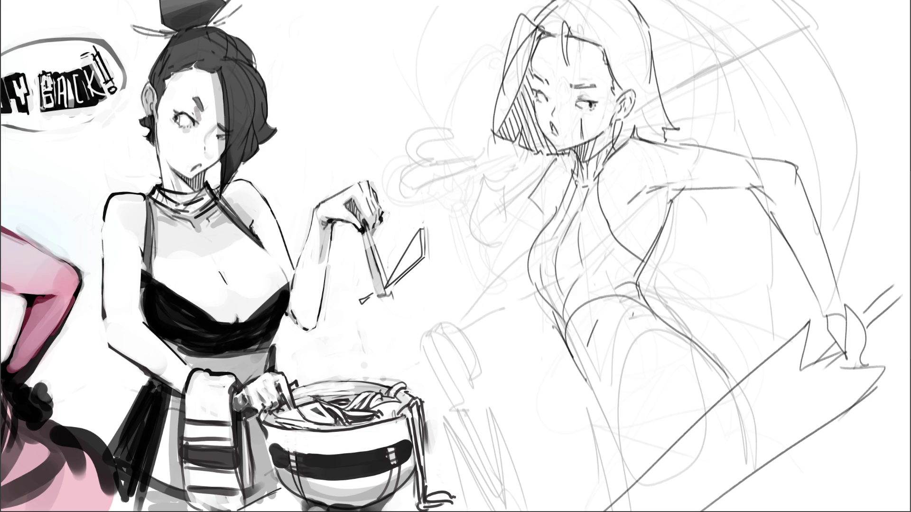
{"action": "key", "text": "ctrl+z"}
{"action": "key", "text": "ctrl+z"}
{"action": "key", "text": "ctrl+z"}
{"action": "key", "text": "ctrl+z"}
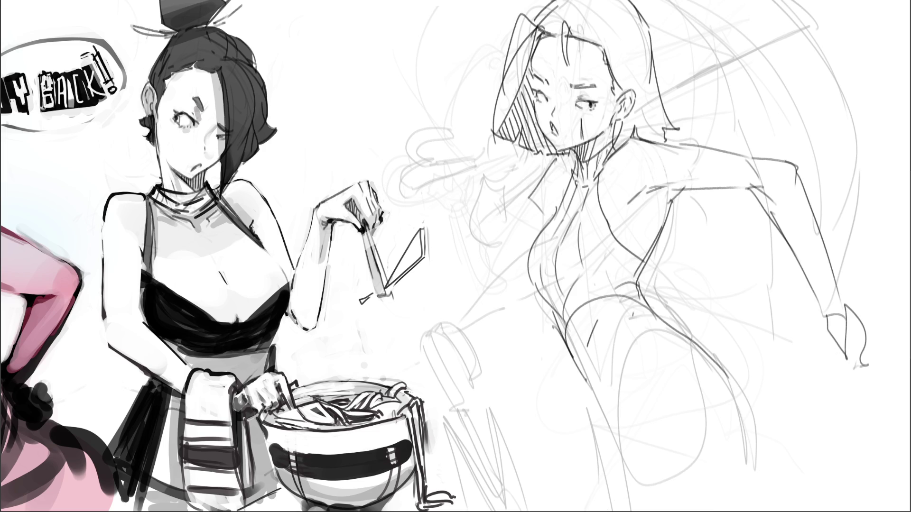
{"action": "key", "text": "ctrl+z"}
{"action": "key", "text": "ctrl+z"}
{"action": "key", "text": "ctrl+z"}
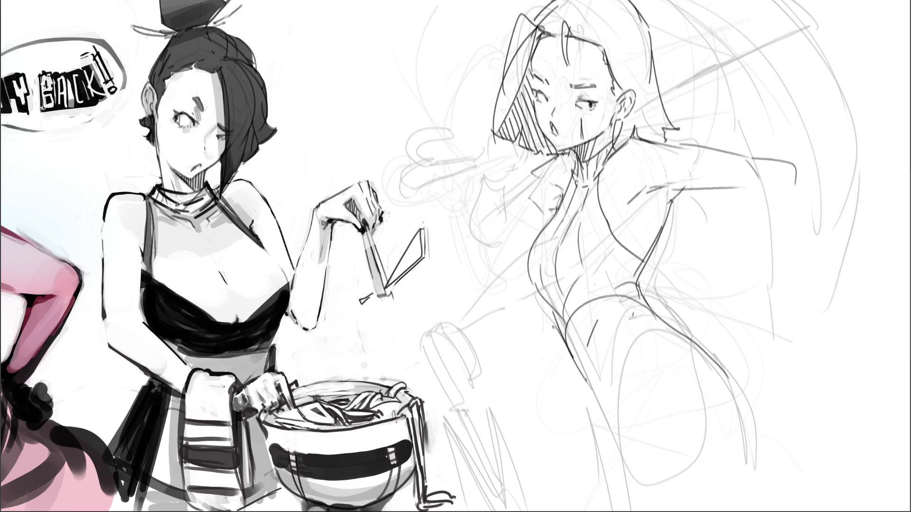
Step: Sketch lines down the figure's left side, near her chest and by the right arm
{"action": "left_click_drag", "start_coordinate": [543, 163], "coordinate": [450, 199]}
{"action": "left_click_drag", "start_coordinate": [504, 221], "coordinate": [531, 211]}
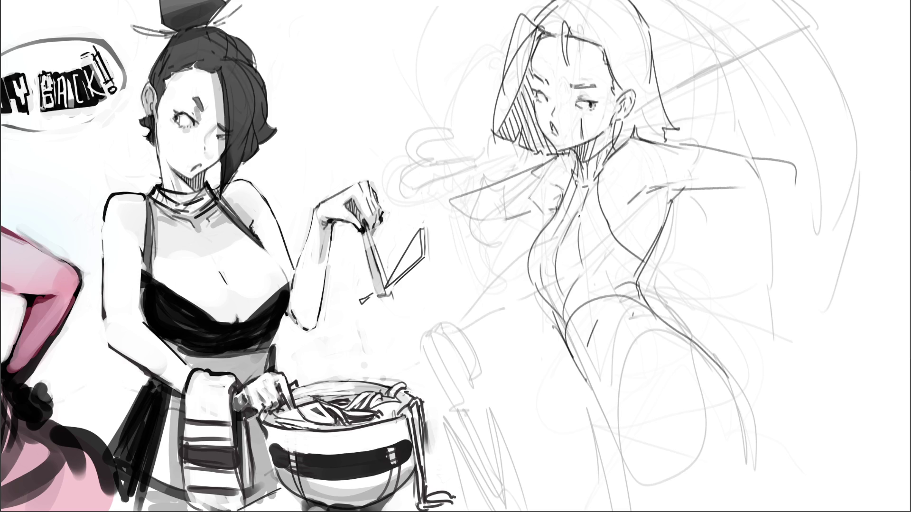
{"action": "left_click_drag", "start_coordinate": [493, 78], "coordinate": [433, 198]}
{"action": "left_click_drag", "start_coordinate": [745, 232], "coordinate": [743, 284]}
{"action": "left_click_drag", "start_coordinate": [795, 190], "coordinate": [739, 332]}
Step: Draw a new right arm line ending in a small sketched hand
{"action": "left_click_drag", "start_coordinate": [731, 299], "coordinate": [716, 345]}
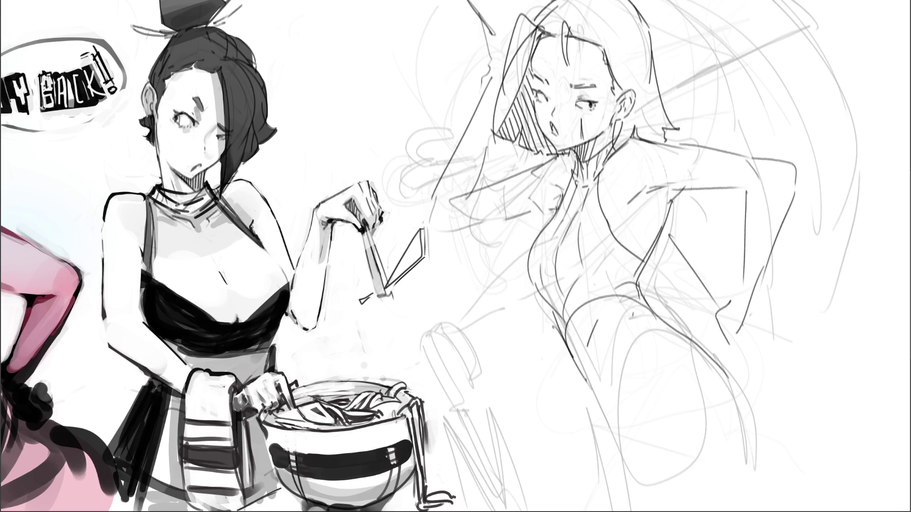
{"action": "key", "text": "ctrl+z"}
{"action": "mouse_move", "coordinate": [739, 279]}
{"action": "left_mouse_down"}
{"action": "mouse_move", "coordinate": [741, 335]}
{"action": "mouse_move", "coordinate": [765, 334]}
{"action": "left_mouse_up"}
{"action": "mouse_move", "coordinate": [752, 331]}
{"action": "left_mouse_down"}
{"action": "mouse_move", "coordinate": [771, 335]}
{"action": "mouse_move", "coordinate": [779, 323]}
{"action": "left_mouse_up"}
{"action": "left_click_drag", "start_coordinate": [786, 321], "coordinate": [766, 351]}
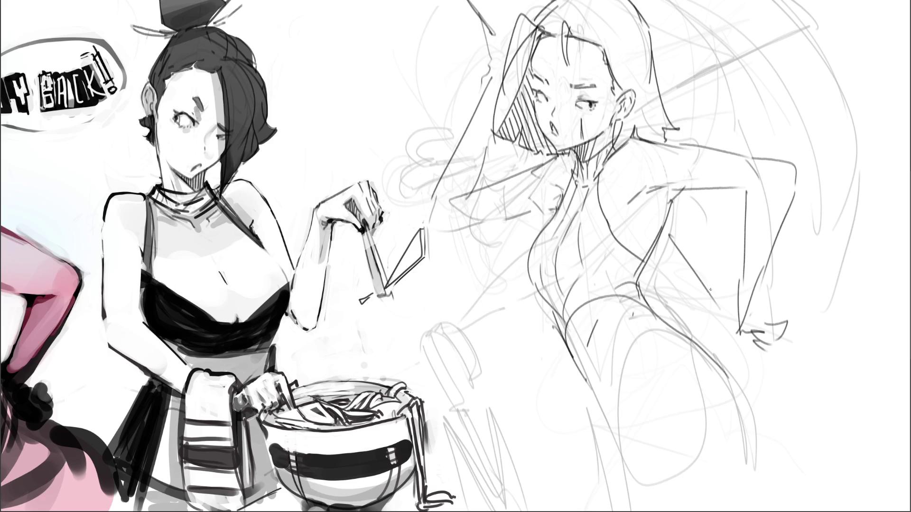
Step: Sketch the outstretched arm, a long diagonal line from it and the strap end at the top
{"action": "left_click_drag", "start_coordinate": [688, 196], "coordinate": [747, 292]}
{"action": "left_click_drag", "start_coordinate": [762, 311], "coordinate": [813, 385]}
{"action": "left_click_drag", "start_coordinate": [773, 347], "coordinate": [786, 367]}
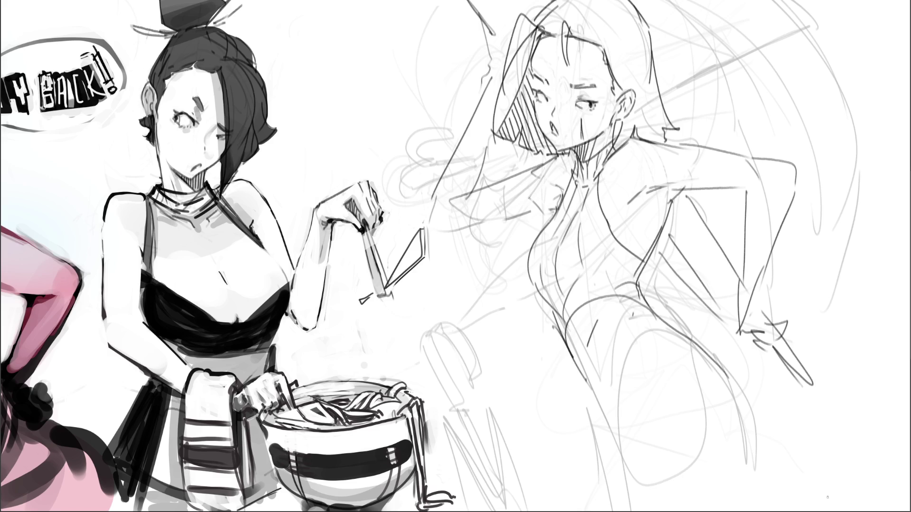
{"action": "mouse_move", "coordinate": [482, 1]}
{"action": "left_mouse_down"}
{"action": "mouse_move", "coordinate": [497, 15]}
{"action": "mouse_move", "coordinate": [499, 0]}
{"action": "left_mouse_up"}
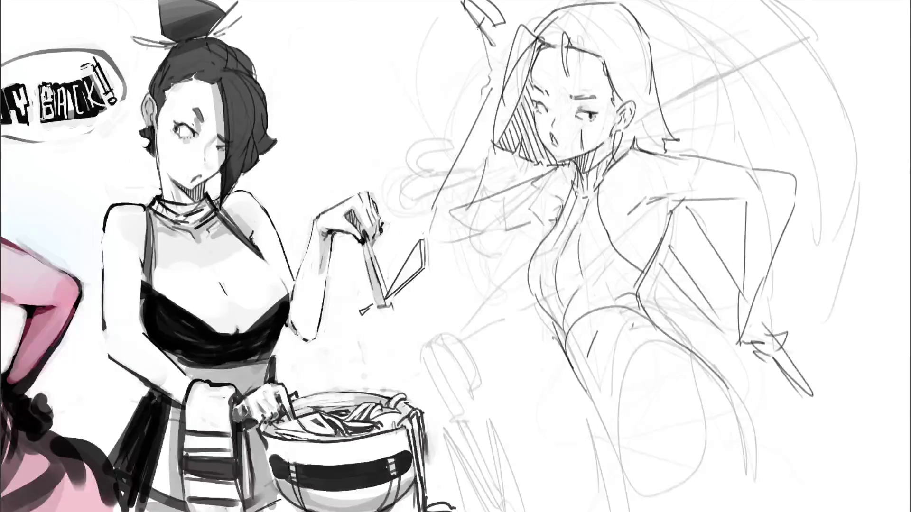
Step: Darken the upper-left hair spike and the hair strands beside her face
{"action": "left_click_drag", "start_coordinate": [484, 23], "coordinate": [503, 49]}
{"action": "left_click_drag", "start_coordinate": [499, 156], "coordinate": [491, 175]}
{"action": "mouse_move", "coordinate": [490, 84]}
{"action": "left_mouse_down"}
{"action": "mouse_move", "coordinate": [463, 196]}
{"action": "mouse_move", "coordinate": [483, 239]}
{"action": "mouse_move", "coordinate": [530, 222]}
{"action": "left_mouse_up"}
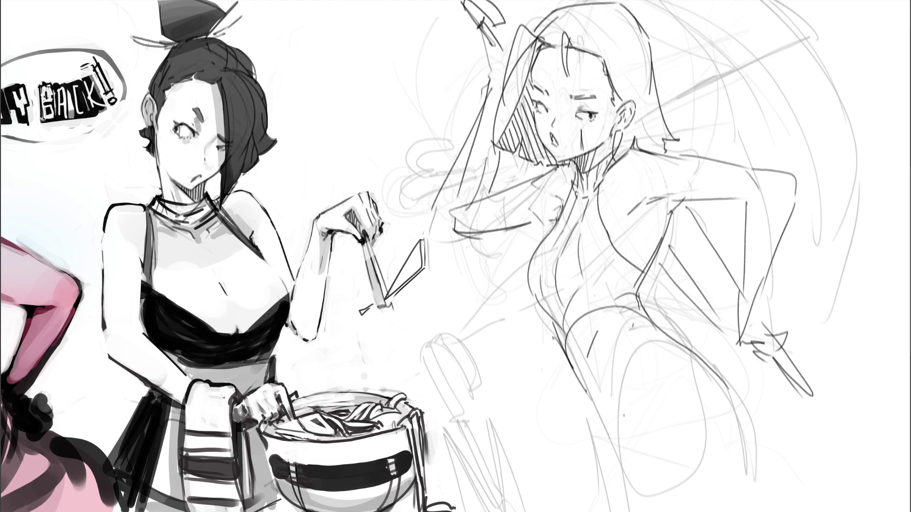
Step: Outline both legs and the hip curve down to the bottom edge of the canvas
{"action": "left_click_drag", "start_coordinate": [592, 398], "coordinate": [640, 492]}
{"action": "mouse_move", "coordinate": [627, 373]}
{"action": "left_mouse_down"}
{"action": "mouse_move", "coordinate": [646, 456]}
{"action": "mouse_move", "coordinate": [645, 511]}
{"action": "left_mouse_up"}
{"action": "key", "text": "ctrl+z"}
{"action": "left_click_drag", "start_coordinate": [643, 448], "coordinate": [644, 511]}
{"action": "mouse_move", "coordinate": [676, 339]}
{"action": "left_mouse_down"}
{"action": "mouse_move", "coordinate": [752, 415]}
{"action": "mouse_move", "coordinate": [780, 511]}
{"action": "left_mouse_up"}
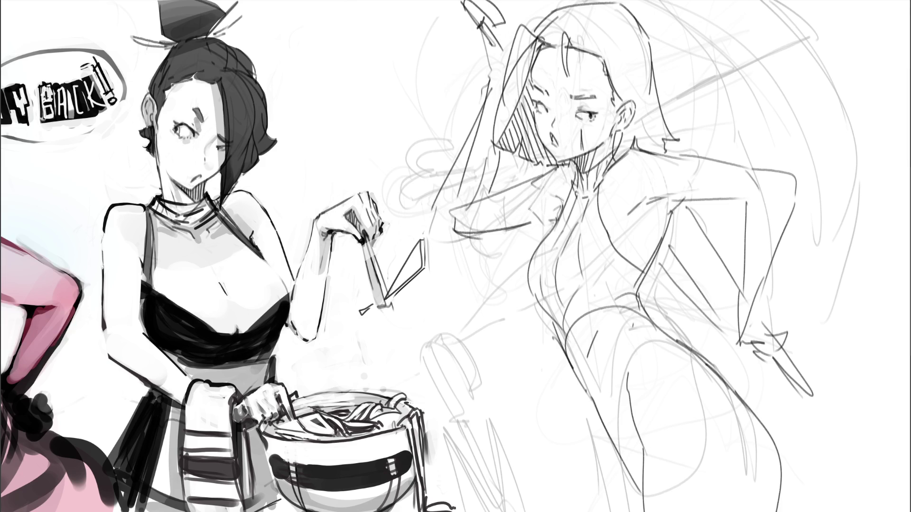
{"action": "left_click_drag", "start_coordinate": [606, 437], "coordinate": [627, 511]}
{"action": "key", "text": "ctrl+z"}
{"action": "left_click_drag", "start_coordinate": [700, 509], "coordinate": [783, 507]}
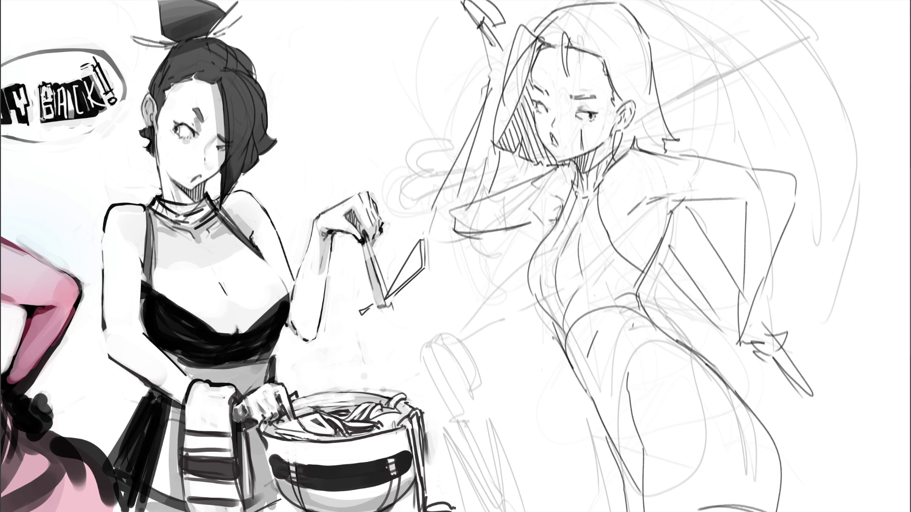
Step: Sketch her lowered hand, redrawing its vertical lines and short finger strokes
{"action": "mouse_move", "coordinate": [780, 318]}
{"action": "left_mouse_down"}
{"action": "mouse_move", "coordinate": [769, 315]}
{"action": "mouse_move", "coordinate": [783, 335]}
{"action": "mouse_move", "coordinate": [775, 353]}
{"action": "left_mouse_up"}
{"action": "left_click_drag", "start_coordinate": [751, 309], "coordinate": [750, 354]}
{"action": "key", "text": "ctrl+z"}
{"action": "left_click_drag", "start_coordinate": [762, 284], "coordinate": [746, 349]}
{"action": "left_click_drag", "start_coordinate": [741, 295], "coordinate": [735, 336]}
{"action": "left_click_drag", "start_coordinate": [740, 338], "coordinate": [762, 370]}
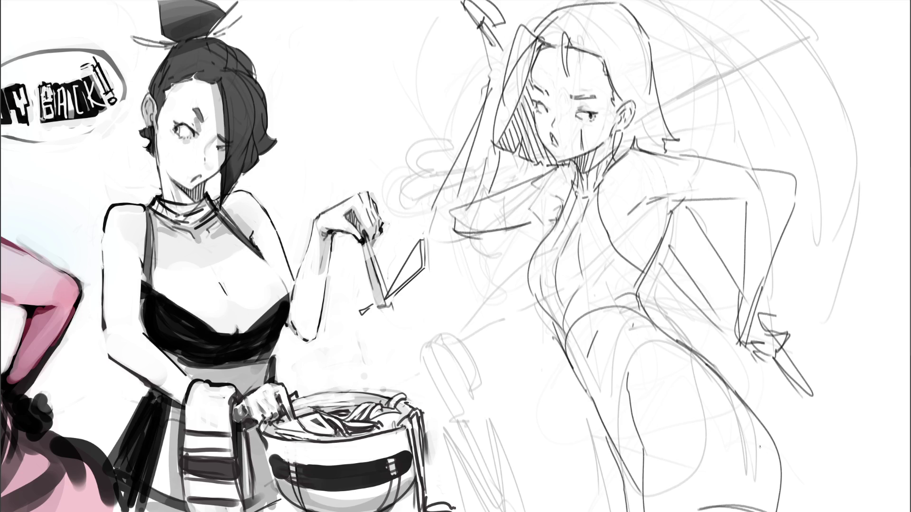
Step: Draw the raised arm and gripping hand with a diagonal spear shaft, plus the shoulder-arm line
{"action": "mouse_move", "coordinate": [775, 60]}
{"action": "left_mouse_down"}
{"action": "mouse_move", "coordinate": [748, 155]}
{"action": "mouse_move", "coordinate": [776, 181]}
{"action": "mouse_move", "coordinate": [769, 193]}
{"action": "left_mouse_up"}
{"action": "mouse_move", "coordinate": [772, 50]}
{"action": "left_mouse_down"}
{"action": "mouse_move", "coordinate": [763, 28]}
{"action": "mouse_move", "coordinate": [764, 42]}
{"action": "mouse_move", "coordinate": [783, 52]}
{"action": "mouse_move", "coordinate": [825, 12]}
{"action": "left_mouse_up"}
{"action": "mouse_move", "coordinate": [681, 94]}
{"action": "left_mouse_down"}
{"action": "mouse_move", "coordinate": [837, 6]}
{"action": "mouse_move", "coordinate": [697, 87]}
{"action": "left_mouse_up"}
{"action": "mouse_move", "coordinate": [462, 137]}
{"action": "left_mouse_down"}
{"action": "mouse_move", "coordinate": [394, 217]}
{"action": "mouse_move", "coordinate": [425, 242]}
{"action": "left_mouse_up"}
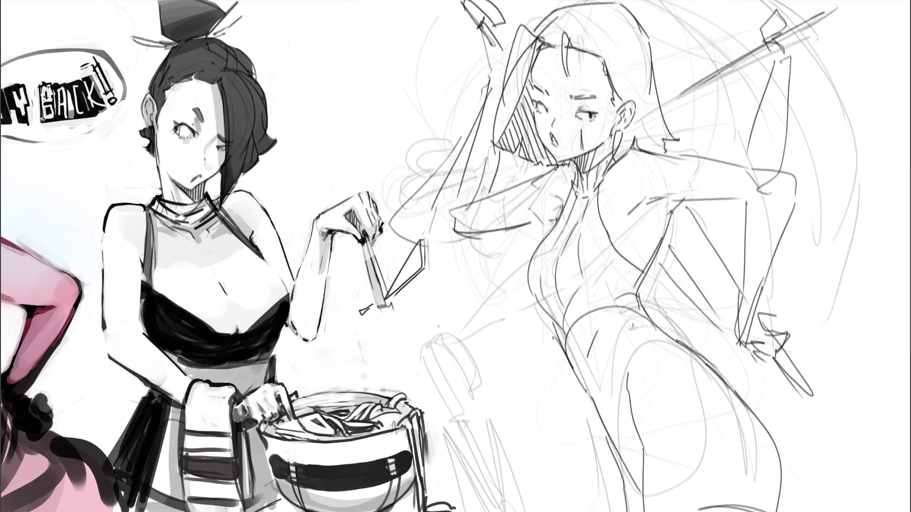
{"action": "key", "text": "ctrl+z"}
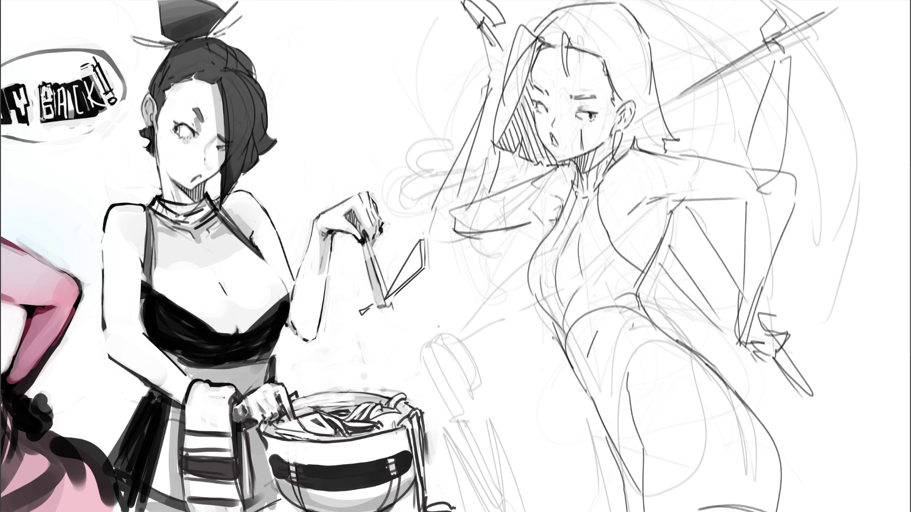
{"action": "mouse_move", "coordinate": [567, 163]}
{"action": "left_mouse_down"}
{"action": "mouse_move", "coordinate": [494, 299]}
{"action": "mouse_move", "coordinate": [530, 351]}
{"action": "left_mouse_up"}
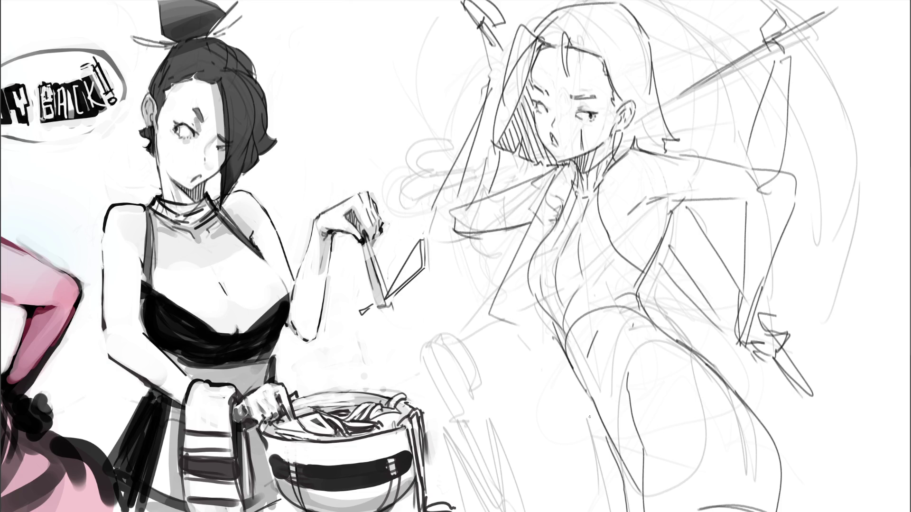
{"action": "left_click_drag", "start_coordinate": [501, 194], "coordinate": [498, 196]}
Step: Add construction lines beside the figure, an arc over the head and short shoulder lines
{"action": "left_click_drag", "start_coordinate": [350, 19], "coordinate": [274, 111]}
{"action": "left_click_drag", "start_coordinate": [240, 179], "coordinate": [312, 338]}
{"action": "left_click_drag", "start_coordinate": [324, 354], "coordinate": [487, 413]}
{"action": "left_click_drag", "start_coordinate": [525, 444], "coordinate": [603, 408]}
{"action": "left_click_drag", "start_coordinate": [741, 98], "coordinate": [733, 138]}
{"action": "left_click_drag", "start_coordinate": [667, 15], "coordinate": [687, 64]}
{"action": "left_click_drag", "start_coordinate": [720, 119], "coordinate": [725, 142]}
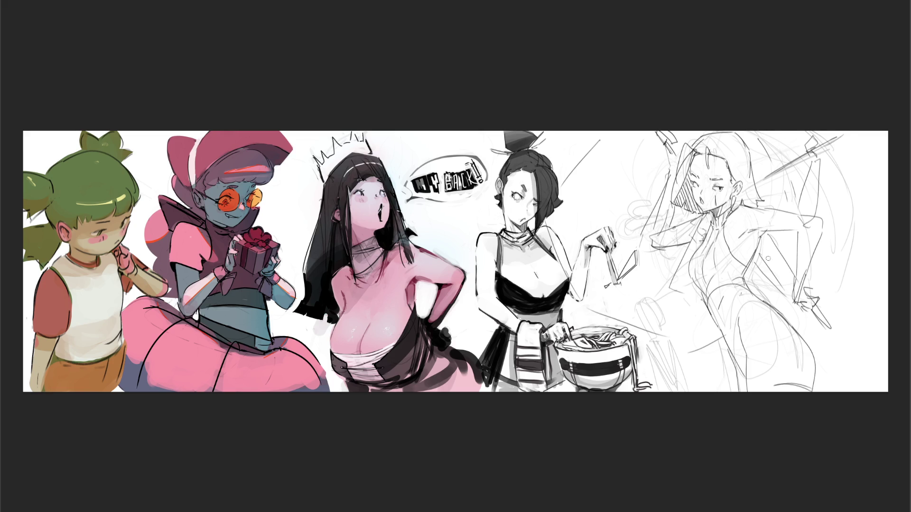
Step: With a larger brush, rework the raised arm in thick dark strokes and lighten the spear and chest lines
{"action": "key", "text": "bracketright"}
{"action": "left_click_drag", "start_coordinate": [807, 277], "coordinate": [802, 308]}
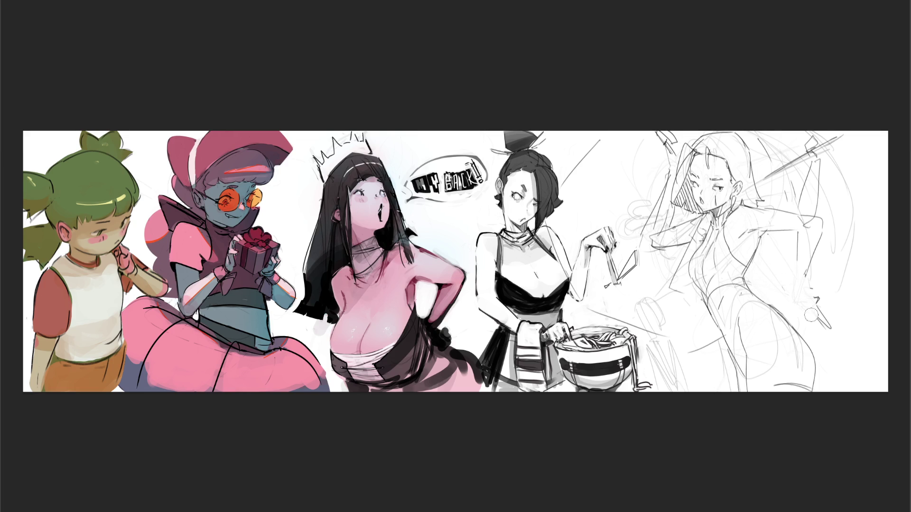
{"action": "mouse_move", "coordinate": [821, 229]}
{"action": "left_mouse_down"}
{"action": "mouse_move", "coordinate": [825, 322]}
{"action": "mouse_move", "coordinate": [826, 308]}
{"action": "left_mouse_up"}
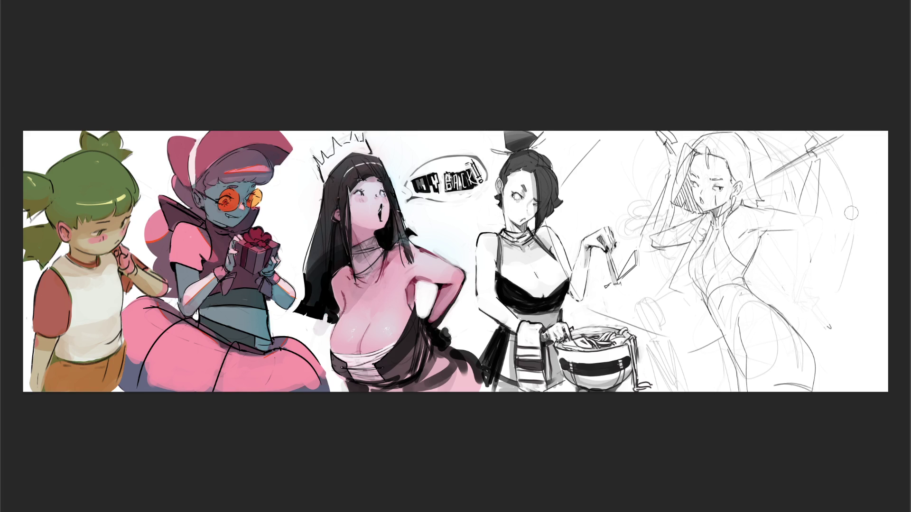
{"action": "left_click_drag", "start_coordinate": [800, 212], "coordinate": [871, 231]}
{"action": "left_click_drag", "start_coordinate": [797, 233], "coordinate": [847, 243]}
{"action": "mouse_move", "coordinate": [812, 215]}
{"action": "left_mouse_down"}
{"action": "mouse_move", "coordinate": [828, 202]}
{"action": "mouse_move", "coordinate": [847, 211]}
{"action": "mouse_move", "coordinate": [807, 207]}
{"action": "mouse_move", "coordinate": [826, 230]}
{"action": "mouse_move", "coordinate": [852, 237]}
{"action": "mouse_move", "coordinate": [782, 237]}
{"action": "mouse_move", "coordinate": [884, 263]}
{"action": "left_mouse_up"}
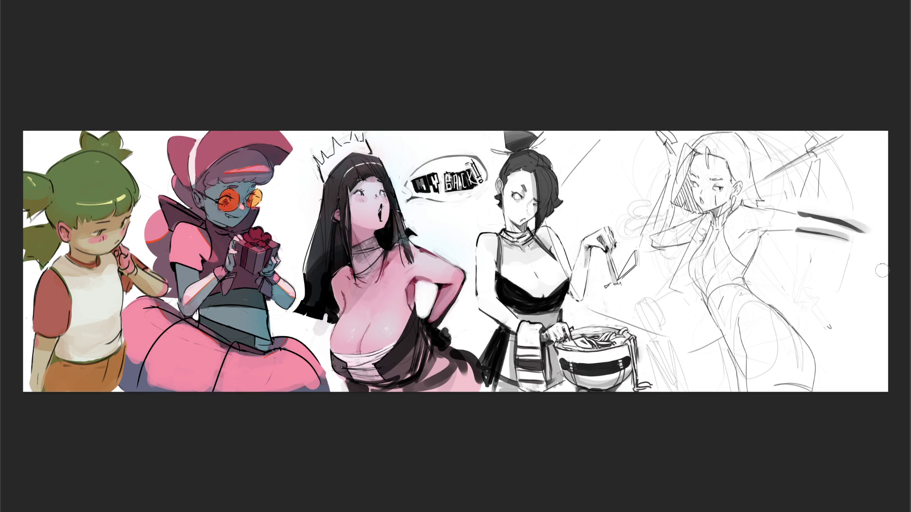
{"action": "mouse_move", "coordinate": [799, 225]}
{"action": "left_mouse_down"}
{"action": "mouse_move", "coordinate": [873, 229]}
{"action": "mouse_move", "coordinate": [835, 229]}
{"action": "left_mouse_up"}
{"action": "mouse_move", "coordinate": [790, 179]}
{"action": "left_mouse_down"}
{"action": "mouse_move", "coordinate": [778, 190]}
{"action": "mouse_move", "coordinate": [771, 161]}
{"action": "mouse_move", "coordinate": [824, 138]}
{"action": "left_mouse_up"}
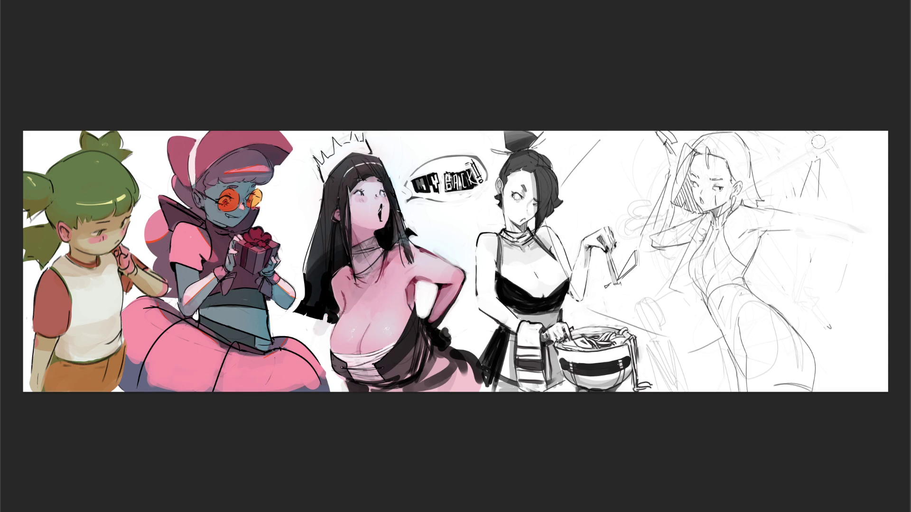
{"action": "mouse_move", "coordinate": [683, 233]}
{"action": "left_mouse_down"}
{"action": "mouse_move", "coordinate": [666, 274]}
{"action": "mouse_move", "coordinate": [697, 230]}
{"action": "mouse_move", "coordinate": [674, 228]}
{"action": "mouse_move", "coordinate": [657, 244]}
{"action": "mouse_move", "coordinate": [635, 202]}
{"action": "mouse_move", "coordinate": [646, 208]}
{"action": "mouse_move", "coordinate": [671, 147]}
{"action": "mouse_move", "coordinate": [669, 185]}
{"action": "mouse_move", "coordinate": [622, 239]}
{"action": "mouse_move", "coordinate": [714, 157]}
{"action": "left_mouse_up"}
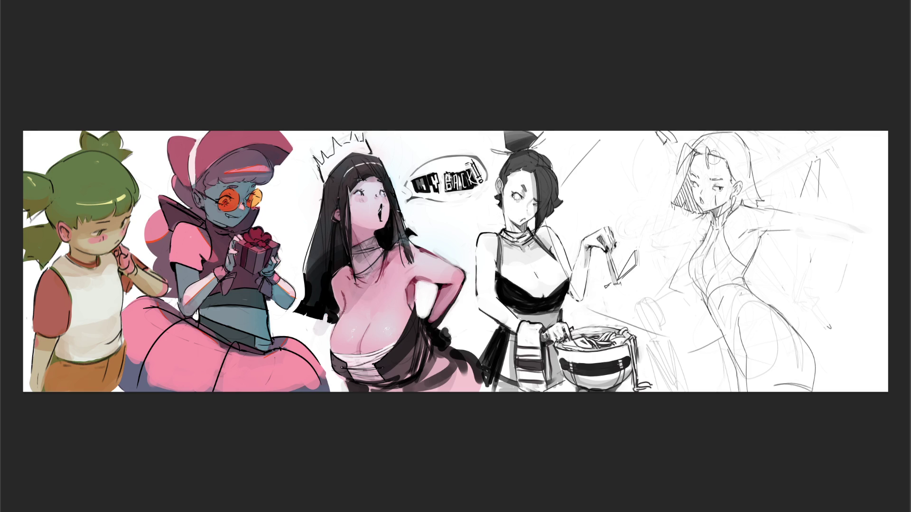
Step: With a small pencil, draw a curved hair strand across her face and darken its lower end
{"action": "key", "text": "b"}
{"action": "left_click_drag", "start_coordinate": [686, 151], "coordinate": [644, 193]}
{"action": "key", "text": "ctrl+z"}
{"action": "left_click_drag", "start_coordinate": [684, 148], "coordinate": [644, 194]}
{"action": "key", "text": "ctrl+z"}
{"action": "left_click_drag", "start_coordinate": [689, 147], "coordinate": [644, 192]}
{"action": "key", "text": "ctrl+z"}
{"action": "mouse_move", "coordinate": [690, 147]}
{"action": "left_mouse_down"}
{"action": "mouse_move", "coordinate": [669, 178]}
{"action": "mouse_move", "coordinate": [643, 194]}
{"action": "left_mouse_up"}
{"action": "left_click_drag", "start_coordinate": [679, 169], "coordinate": [645, 204]}
{"action": "left_click_drag", "start_coordinate": [701, 144], "coordinate": [661, 200]}
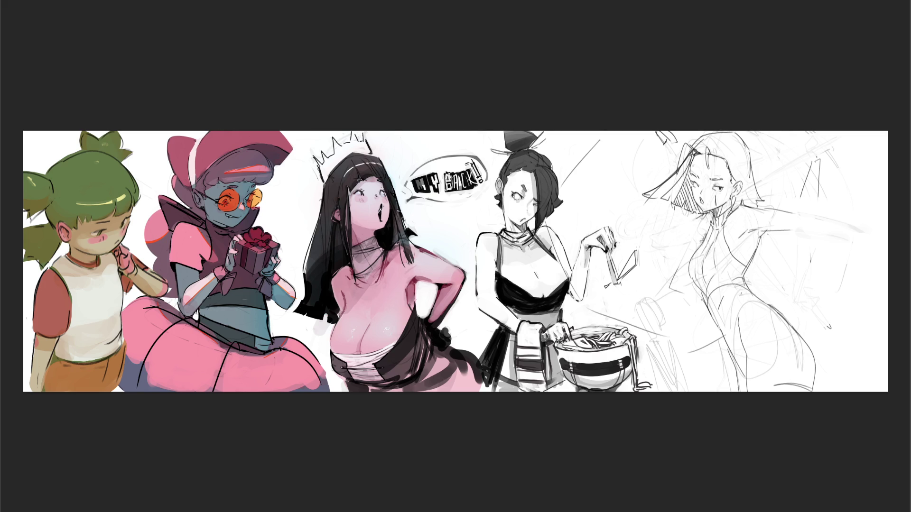
{"action": "left_click_drag", "start_coordinate": [690, 169], "coordinate": [666, 200]}
{"action": "key", "text": "ctrl+z"}
{"action": "left_click_drag", "start_coordinate": [690, 166], "coordinate": [666, 201]}
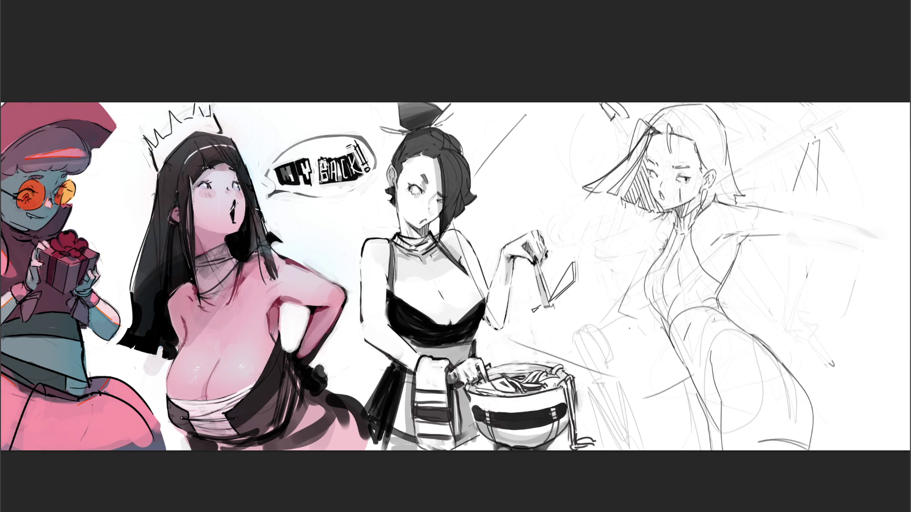
Step: Sketch the small lowered hand near her hip and a line down beside her neck
{"action": "mouse_move", "coordinate": [622, 336]}
{"action": "left_mouse_down"}
{"action": "mouse_move", "coordinate": [651, 339]}
{"action": "mouse_move", "coordinate": [624, 346]}
{"action": "mouse_move", "coordinate": [649, 349]}
{"action": "mouse_move", "coordinate": [646, 356]}
{"action": "mouse_move", "coordinate": [637, 325]}
{"action": "left_mouse_up"}
{"action": "mouse_move", "coordinate": [636, 325]}
{"action": "left_mouse_down"}
{"action": "mouse_move", "coordinate": [647, 336]}
{"action": "mouse_move", "coordinate": [627, 325]}
{"action": "mouse_move", "coordinate": [655, 321]}
{"action": "mouse_move", "coordinate": [623, 333]}
{"action": "left_mouse_up"}
{"action": "mouse_move", "coordinate": [666, 225]}
{"action": "left_mouse_down"}
{"action": "mouse_move", "coordinate": [651, 263]}
{"action": "mouse_move", "coordinate": [678, 225]}
{"action": "mouse_move", "coordinate": [657, 252]}
{"action": "left_mouse_up"}
{"action": "key", "text": "ctrl+z"}
{"action": "key", "text": "ctrl+z"}
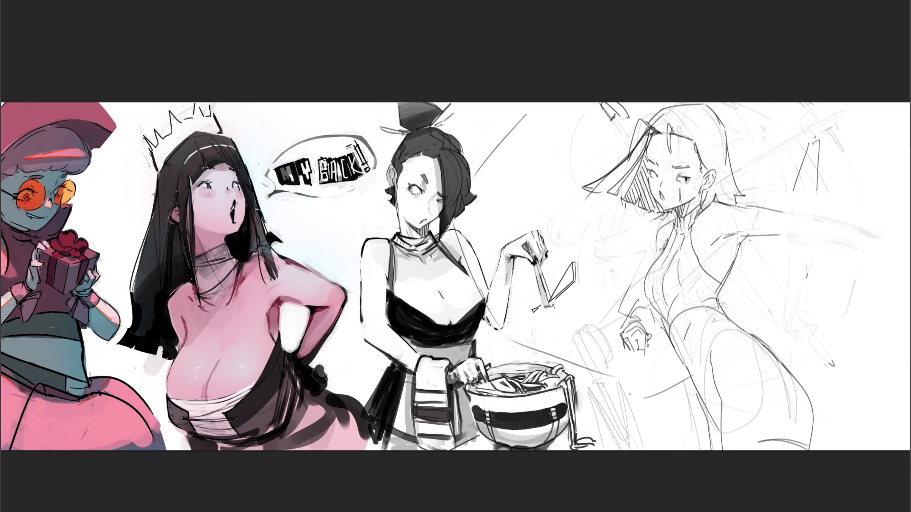
{"action": "mouse_move", "coordinate": [651, 337]}
{"action": "left_mouse_down"}
{"action": "mouse_move", "coordinate": [664, 366]}
{"action": "mouse_move", "coordinate": [649, 357]}
{"action": "mouse_move", "coordinate": [618, 369]}
{"action": "mouse_move", "coordinate": [629, 441]}
{"action": "left_mouse_up"}
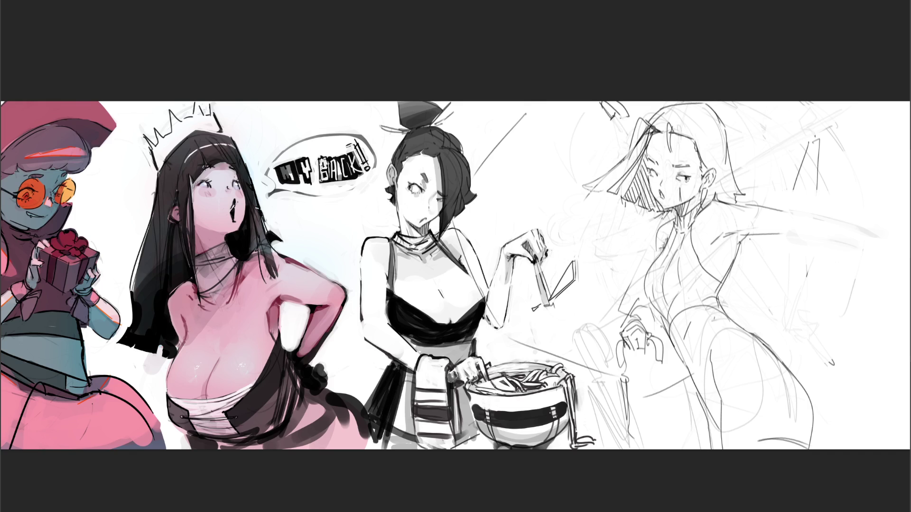
Step: Erase the stray lines beside and left of the swordswoman's face with an enlarged eraser
{"action": "mouse_move", "coordinate": [624, 153]}
{"action": "left_mouse_down"}
{"action": "mouse_move", "coordinate": [584, 204]}
{"action": "mouse_move", "coordinate": [599, 204]}
{"action": "mouse_move", "coordinate": [567, 177]}
{"action": "mouse_move", "coordinate": [581, 229]}
{"action": "mouse_move", "coordinate": [554, 221]}
{"action": "left_mouse_up"}
{"action": "key", "text": "bracketright"}
{"action": "key", "text": "bracketright"}
{"action": "key", "text": "bracketright"}
{"action": "mouse_move", "coordinate": [622, 232]}
{"action": "left_mouse_down"}
{"action": "mouse_move", "coordinate": [607, 228]}
{"action": "mouse_move", "coordinate": [609, 259]}
{"action": "mouse_move", "coordinate": [582, 362]}
{"action": "mouse_move", "coordinate": [595, 436]}
{"action": "mouse_move", "coordinate": [589, 433]}
{"action": "left_mouse_up"}
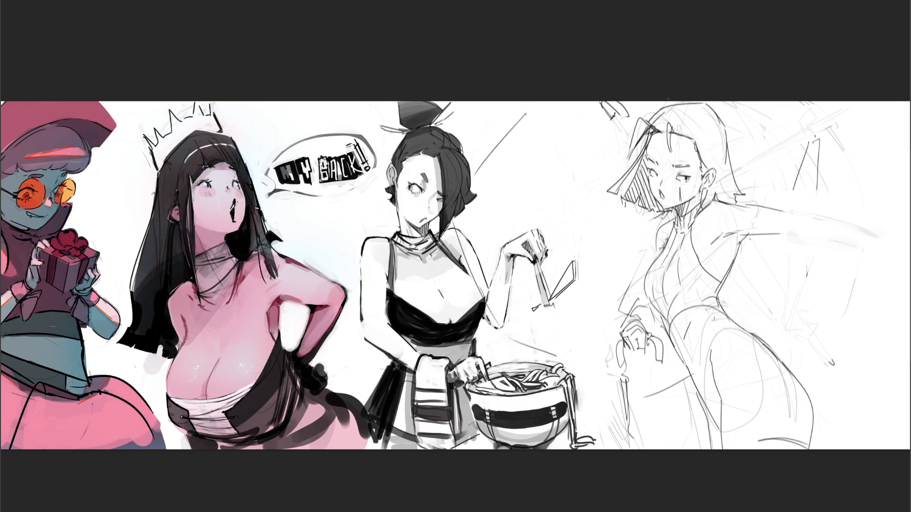
Step: Redraw the left edge of her hair and add a short stroke at the top
{"action": "left_click_drag", "start_coordinate": [651, 125], "coordinate": [616, 230]}
{"action": "key", "text": "ctrl+z"}
{"action": "left_click_drag", "start_coordinate": [651, 128], "coordinate": [620, 205]}
{"action": "key", "text": "ctrl+z"}
{"action": "left_click_drag", "start_coordinate": [646, 135], "coordinate": [616, 216]}
{"action": "left_click_drag", "start_coordinate": [637, 125], "coordinate": [617, 217]}
{"action": "left_click_drag", "start_coordinate": [648, 118], "coordinate": [636, 126]}
Step: Sketch her shoulder, arm, right-side contour, hip and waist lines, undoing stray marks
{"action": "left_click_drag", "start_coordinate": [723, 235], "coordinate": [758, 251]}
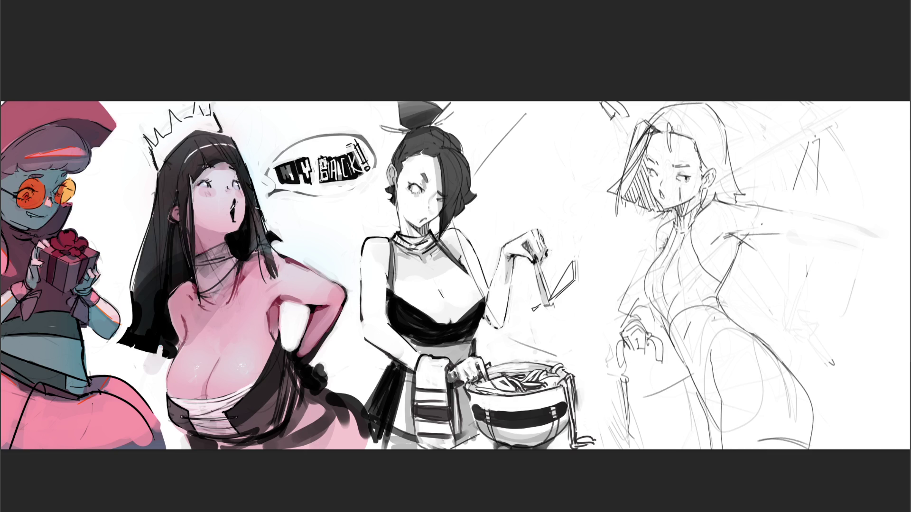
{"action": "left_click_drag", "start_coordinate": [730, 201], "coordinate": [756, 226]}
{"action": "key", "text": "ctrl+z"}
{"action": "left_click_drag", "start_coordinate": [739, 240], "coordinate": [774, 267]}
{"action": "left_click_drag", "start_coordinate": [757, 225], "coordinate": [800, 270]}
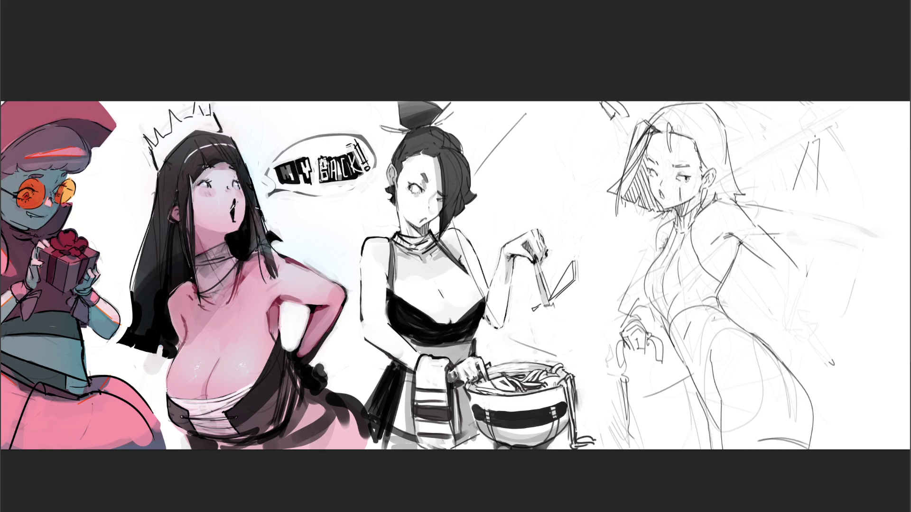
{"action": "mouse_move", "coordinate": [777, 277]}
{"action": "left_mouse_down"}
{"action": "mouse_move", "coordinate": [792, 275]}
{"action": "mouse_move", "coordinate": [794, 307]}
{"action": "mouse_move", "coordinate": [779, 336]}
{"action": "mouse_move", "coordinate": [767, 331]}
{"action": "left_mouse_up"}
{"action": "mouse_move", "coordinate": [665, 228]}
{"action": "left_mouse_down"}
{"action": "mouse_move", "coordinate": [661, 243]}
{"action": "mouse_move", "coordinate": [662, 233]}
{"action": "left_mouse_up"}
{"action": "key", "text": "ctrl+z"}
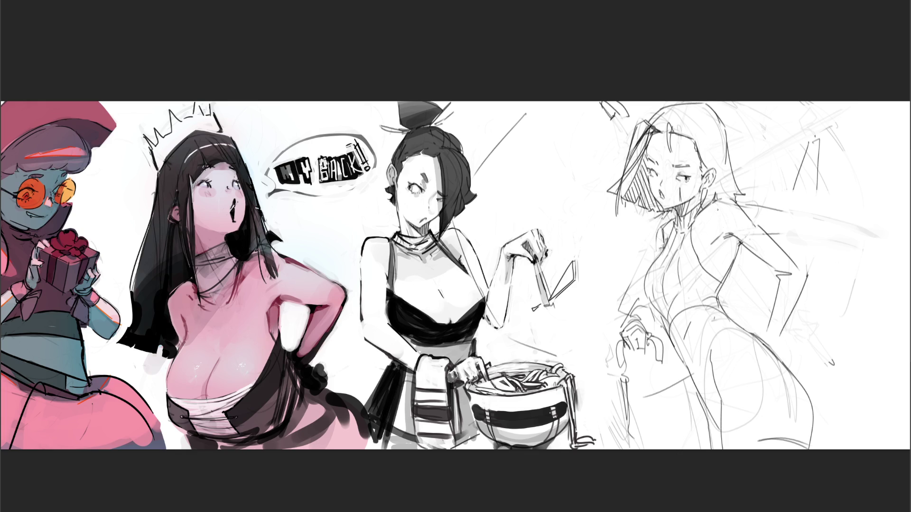
{"action": "left_click_drag", "start_coordinate": [729, 291], "coordinate": [738, 308]}
{"action": "left_click_drag", "start_coordinate": [729, 298], "coordinate": [902, 220]}
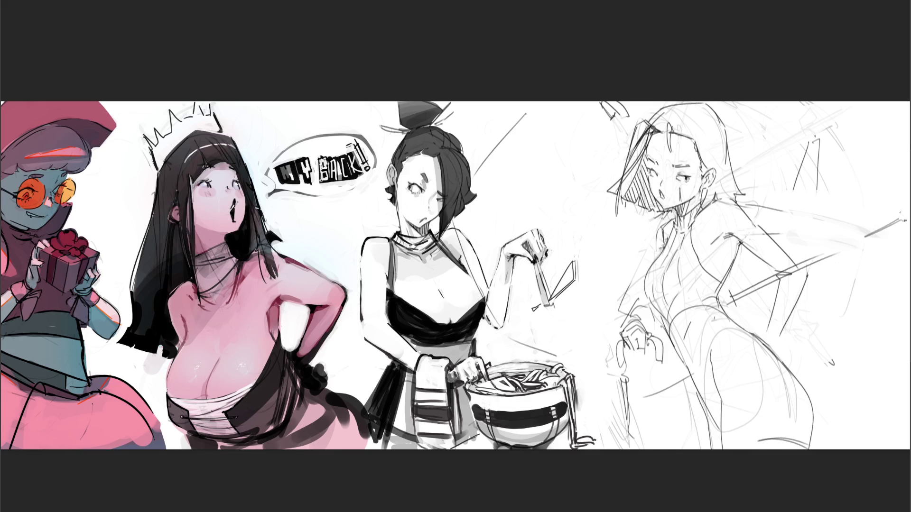
Step: Add a forehead strand, left shoulder and neck, hand and leg lines, plus a long sword line
{"action": "mouse_move", "coordinate": [751, 103]}
{"action": "left_mouse_down"}
{"action": "mouse_move", "coordinate": [702, 132]}
{"action": "mouse_move", "coordinate": [664, 174]}
{"action": "left_mouse_up"}
{"action": "key", "text": "ctrl+z"}
{"action": "left_click_drag", "start_coordinate": [690, 142], "coordinate": [670, 165]}
{"action": "left_click_drag", "start_coordinate": [639, 223], "coordinate": [623, 279]}
{"action": "left_click_drag", "start_coordinate": [635, 328], "coordinate": [612, 420]}
{"action": "key", "text": "ctrl+z"}
{"action": "left_click_drag", "start_coordinate": [638, 328], "coordinate": [632, 346]}
{"action": "key", "text": "ctrl+z"}
{"action": "key", "text": "ctrl+z"}
{"action": "left_click_drag", "start_coordinate": [643, 228], "coordinate": [636, 257]}
{"action": "left_click_drag", "start_coordinate": [655, 369], "coordinate": [667, 426]}
{"action": "left_click_drag", "start_coordinate": [599, 262], "coordinate": [858, 229]}
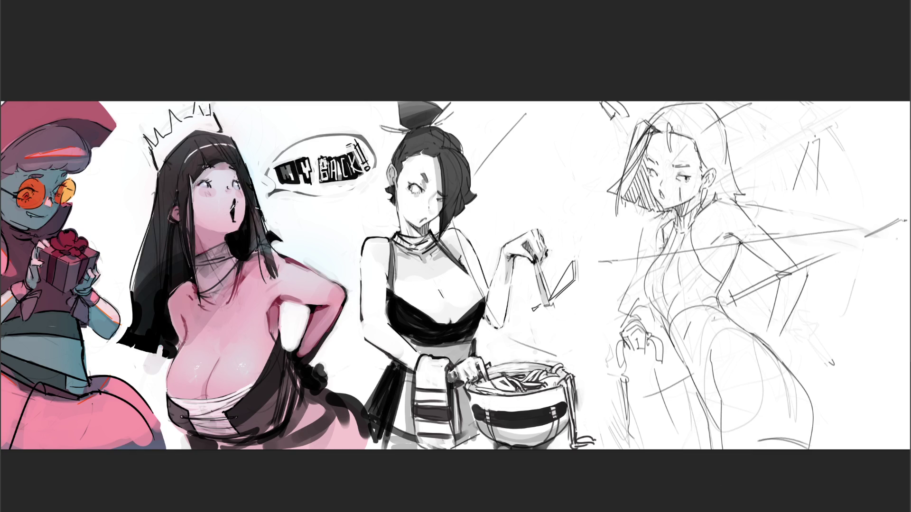
Step: Sketch the lower leg and a slightly curved diagonal line on the right side
{"action": "mouse_move", "coordinate": [656, 431]}
{"action": "left_mouse_down"}
{"action": "mouse_move", "coordinate": [697, 413]}
{"action": "mouse_move", "coordinate": [872, 284]}
{"action": "left_mouse_up"}
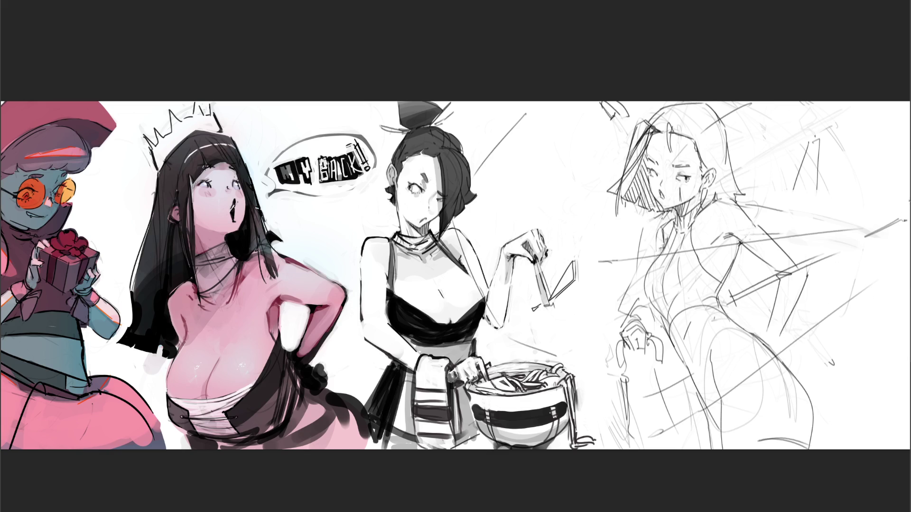
{"action": "left_click_drag", "start_coordinate": [886, 208], "coordinate": [821, 146]}
{"action": "key", "text": "ctrl+z"}
{"action": "left_click_drag", "start_coordinate": [887, 201], "coordinate": [807, 118]}
Step: Darken the hand, erase faint hip lines, and reinforce the waist, hair edge and body contour
{"action": "left_click_drag", "start_coordinate": [630, 334], "coordinate": [638, 354]}
{"action": "key", "text": "e"}
{"action": "mouse_move", "coordinate": [635, 268]}
{"action": "left_mouse_down"}
{"action": "mouse_move", "coordinate": [637, 245]}
{"action": "mouse_move", "coordinate": [626, 328]}
{"action": "mouse_move", "coordinate": [648, 335]}
{"action": "mouse_move", "coordinate": [628, 353]}
{"action": "mouse_move", "coordinate": [647, 428]}
{"action": "mouse_move", "coordinate": [629, 381]}
{"action": "mouse_move", "coordinate": [644, 407]}
{"action": "mouse_move", "coordinate": [676, 374]}
{"action": "left_mouse_up"}
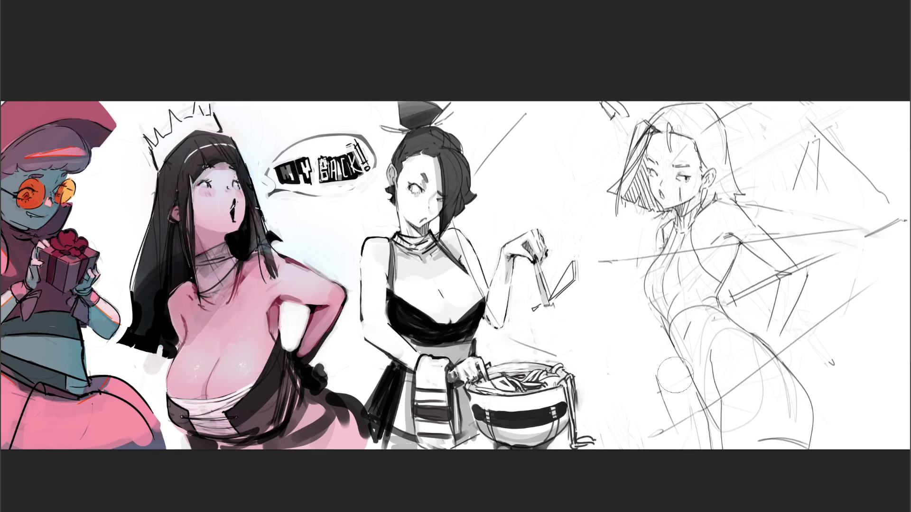
{"action": "key", "text": "["}
{"action": "key", "text": "["}
{"action": "key", "text": "["}
{"action": "left_click_drag", "start_coordinate": [739, 308], "coordinate": [738, 322]}
{"action": "mouse_move", "coordinate": [637, 138]}
{"action": "left_mouse_down"}
{"action": "mouse_move", "coordinate": [611, 195]}
{"action": "mouse_move", "coordinate": [621, 189]}
{"action": "mouse_move", "coordinate": [619, 216]}
{"action": "mouse_move", "coordinate": [665, 214]}
{"action": "left_mouse_up"}
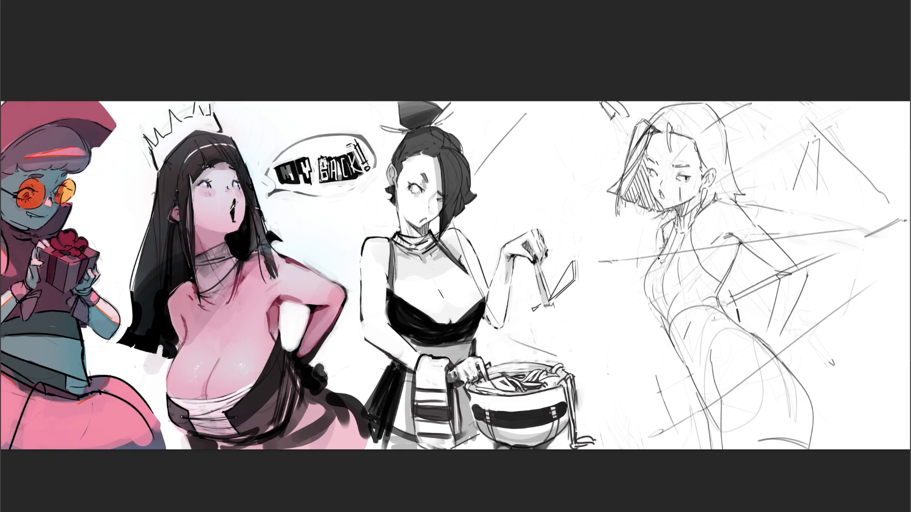
{"action": "mouse_move", "coordinate": [650, 304]}
{"action": "left_mouse_down"}
{"action": "mouse_move", "coordinate": [737, 476]}
{"action": "mouse_move", "coordinate": [804, 458]}
{"action": "mouse_move", "coordinate": [816, 435]}
{"action": "mouse_move", "coordinate": [813, 408]}
{"action": "mouse_move", "coordinate": [722, 304]}
{"action": "mouse_move", "coordinate": [758, 226]}
{"action": "mouse_move", "coordinate": [740, 205]}
{"action": "mouse_move", "coordinate": [726, 131]}
{"action": "mouse_move", "coordinate": [706, 102]}
{"action": "mouse_move", "coordinate": [669, 111]}
{"action": "mouse_move", "coordinate": [652, 123]}
{"action": "mouse_move", "coordinate": [635, 161]}
{"action": "left_mouse_up"}
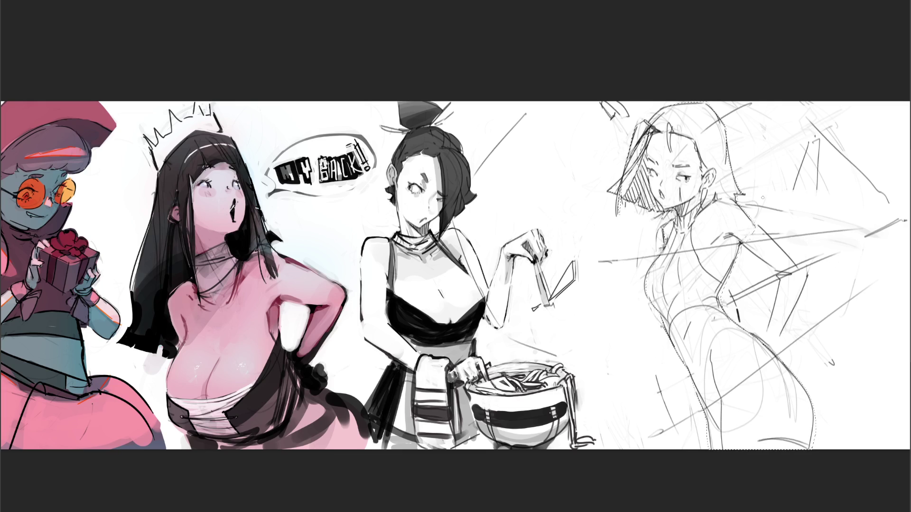
Step: Fill the swordswoman with a grey base, colour her mouth dark red, and start green at the leotard neck
{"action": "mouse_move", "coordinate": [820, 246]}
{"action": "left_mouse_down"}
{"action": "mouse_move", "coordinate": [802, 83]}
{"action": "mouse_move", "coordinate": [586, 351]}
{"action": "left_mouse_up"}
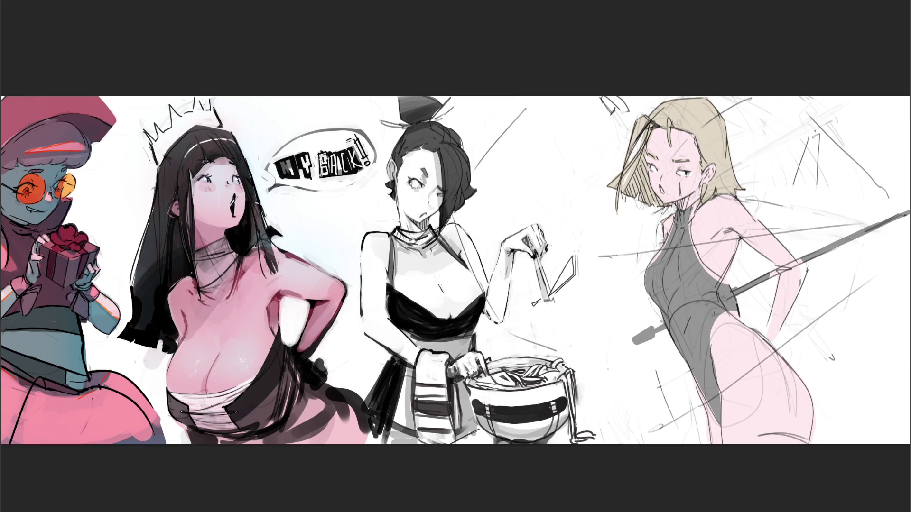
{"action": "left_click_drag", "start_coordinate": [664, 193], "coordinate": [666, 196]}
{"action": "left_click_drag", "start_coordinate": [701, 201], "coordinate": [689, 224]}
Step: Paint the leotard green from neck to lower edge, then cover the grey edge line with sampled pink skin
{"action": "left_click", "coordinate": [701, 204]}
{"action": "left_click_drag", "start_coordinate": [682, 246], "coordinate": [692, 266]}
{"action": "left_click_drag", "start_coordinate": [693, 227], "coordinate": [699, 272]}
{"action": "left_click_drag", "start_coordinate": [673, 224], "coordinate": [651, 274]}
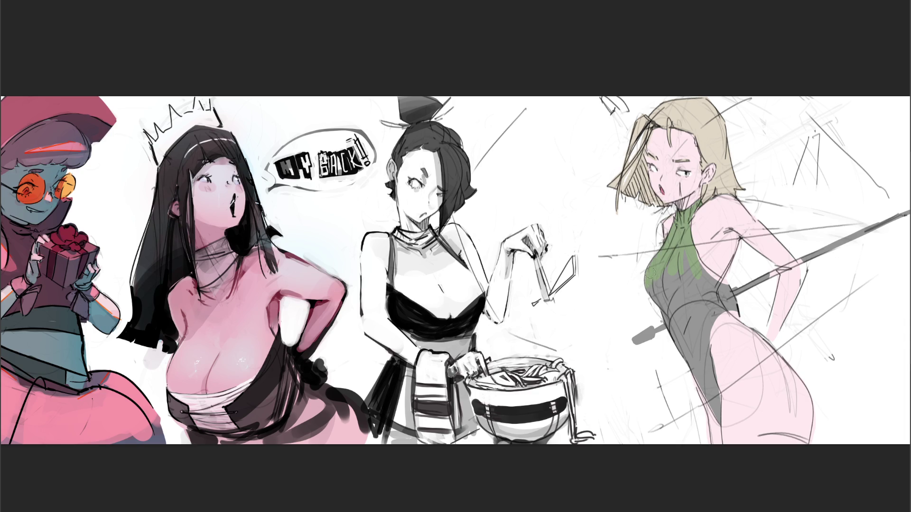
{"action": "mouse_move", "coordinate": [707, 285]}
{"action": "left_mouse_down"}
{"action": "mouse_move", "coordinate": [698, 259]}
{"action": "mouse_move", "coordinate": [717, 281]}
{"action": "mouse_move", "coordinate": [693, 357]}
{"action": "mouse_move", "coordinate": [679, 358]}
{"action": "mouse_move", "coordinate": [673, 332]}
{"action": "mouse_move", "coordinate": [694, 370]}
{"action": "left_mouse_up"}
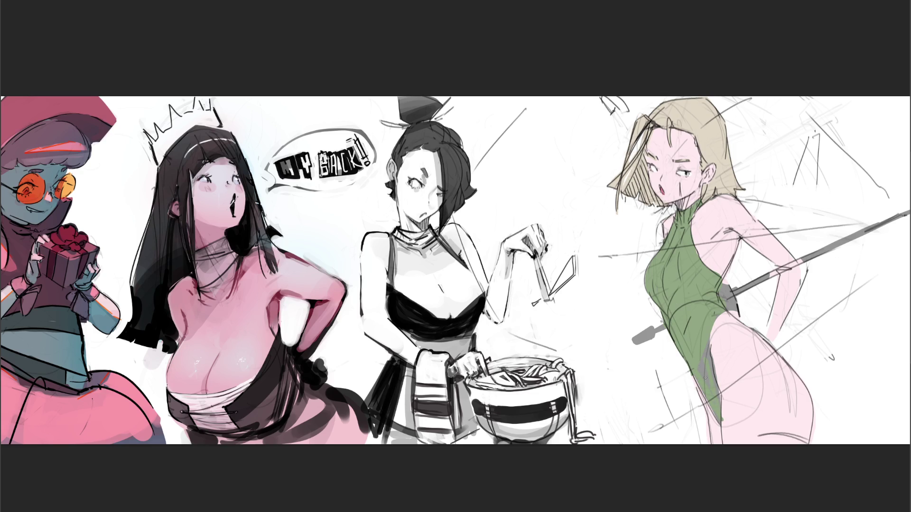
{"action": "mouse_move", "coordinate": [711, 392]}
{"action": "left_mouse_down"}
{"action": "mouse_move", "coordinate": [721, 420]}
{"action": "mouse_move", "coordinate": [808, 441]}
{"action": "mouse_move", "coordinate": [800, 432]}
{"action": "left_mouse_up"}
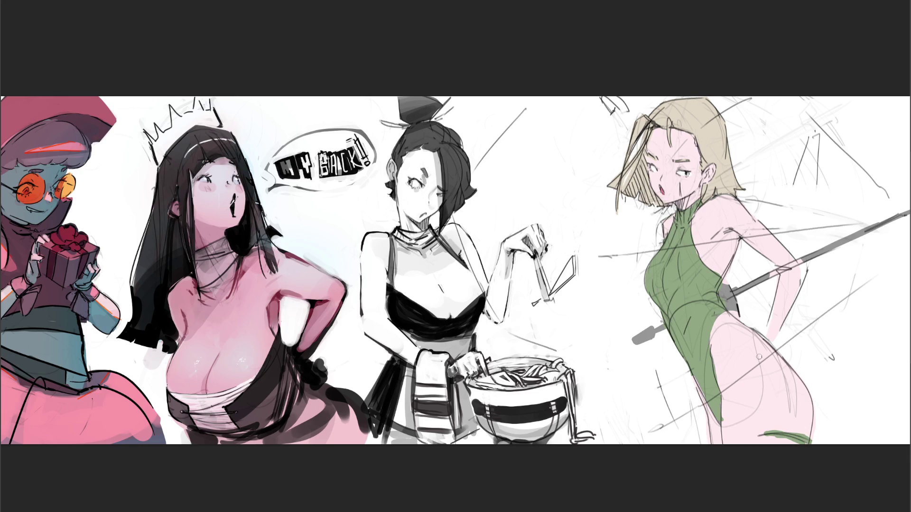
{"action": "left_click", "coordinate": [749, 402], "text": "alt"}
{"action": "mouse_move", "coordinate": [723, 411]}
{"action": "left_mouse_down"}
{"action": "mouse_move", "coordinate": [724, 427]}
{"action": "mouse_move", "coordinate": [795, 429]}
{"action": "mouse_move", "coordinate": [760, 430]}
{"action": "left_mouse_up"}
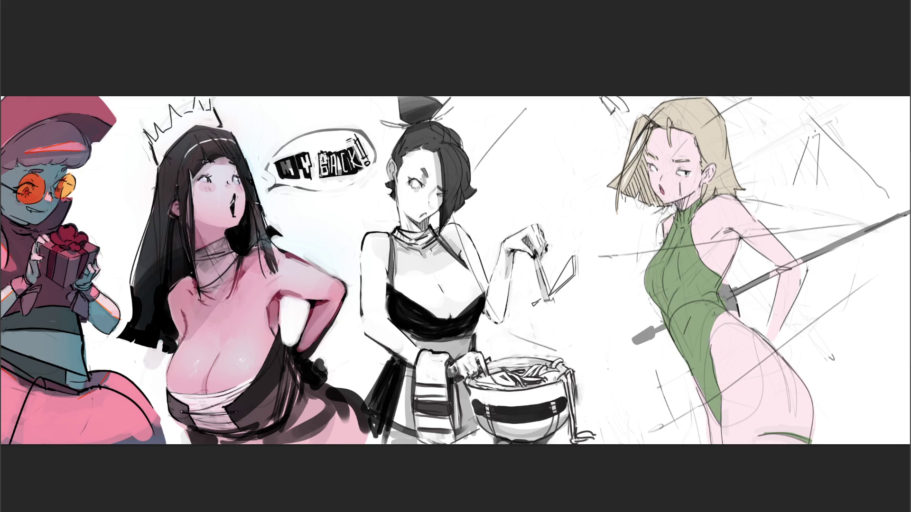
Step: Cover the sketch lines on her hip with pink using a larger brush
{"action": "key", "text": "bracketright"}
{"action": "key", "text": "bracketright"}
{"action": "key", "text": "bracketright"}
{"action": "mouse_move", "coordinate": [745, 346]}
{"action": "left_mouse_down"}
{"action": "mouse_move", "coordinate": [740, 332]}
{"action": "mouse_move", "coordinate": [754, 347]}
{"action": "left_mouse_up"}
{"action": "key", "text": "v"}
{"action": "key", "text": "b"}
{"action": "key", "text": "bracketright"}
{"action": "key", "text": "bracketright"}
{"action": "key", "text": "bracketright"}
{"action": "key", "text": "bracketleft"}
{"action": "key", "text": "bracketleft"}
{"action": "key", "text": "bracketleft"}
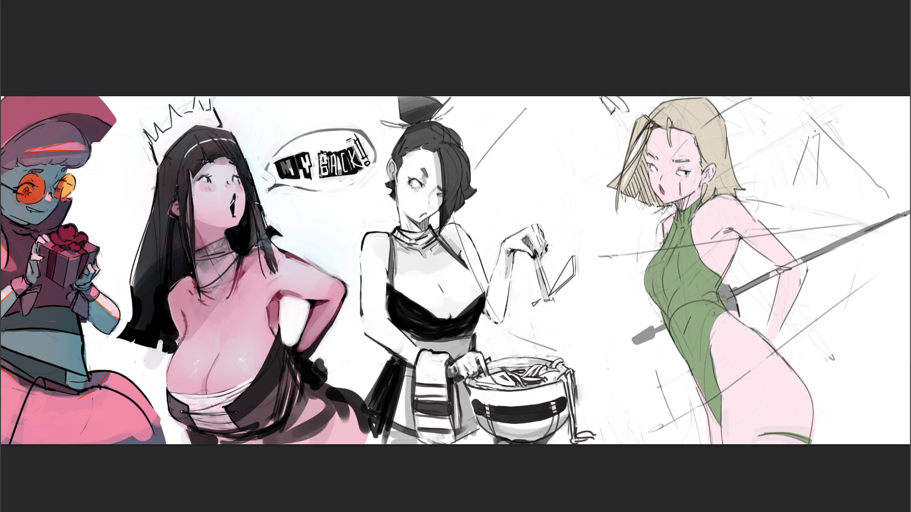
Step: Paint light skin over the hand and hilt block, and darken the sword shaft beside the waist
{"action": "left_click_drag", "start_coordinate": [767, 279], "coordinate": [804, 256]}
{"action": "mouse_move", "coordinate": [720, 288]}
{"action": "left_mouse_down"}
{"action": "mouse_move", "coordinate": [729, 303]}
{"action": "mouse_move", "coordinate": [726, 287]}
{"action": "mouse_move", "coordinate": [723, 298]}
{"action": "left_mouse_up"}
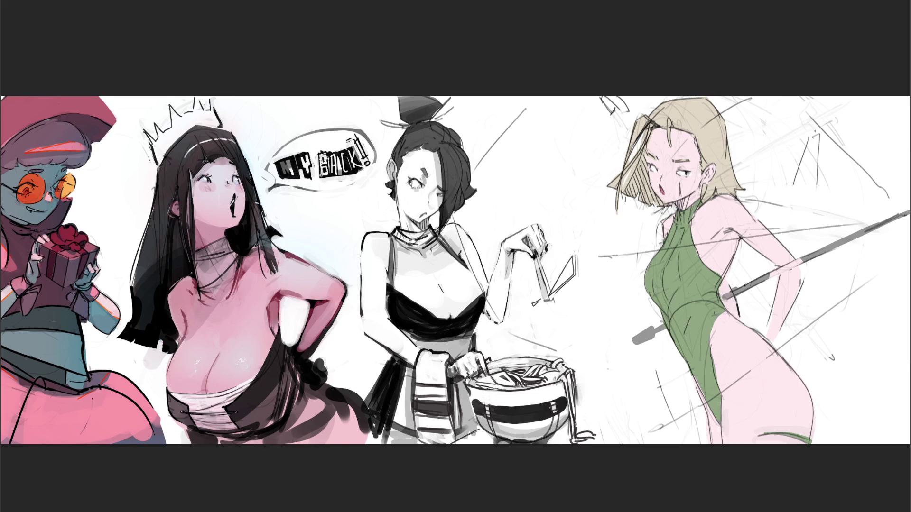
{"action": "left_click_drag", "start_coordinate": [769, 277], "coordinate": [820, 247]}
{"action": "left_click_drag", "start_coordinate": [766, 279], "coordinate": [833, 245]}
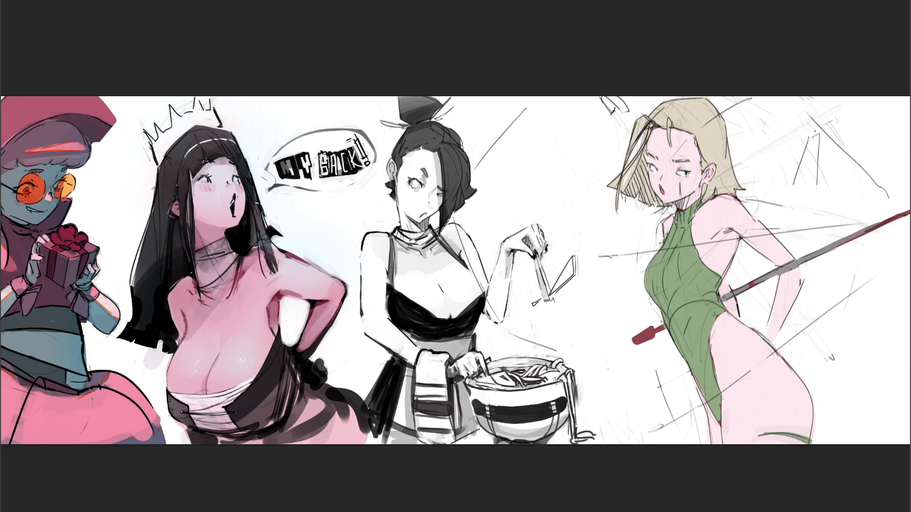
Step: Spread pink blush across both cheeks and add soft pink shading on the upper arm
{"action": "left_click", "coordinate": [669, 183]}
{"action": "mouse_move", "coordinate": [669, 183]}
{"action": "left_mouse_down"}
{"action": "mouse_move", "coordinate": [695, 187]}
{"action": "mouse_move", "coordinate": [690, 176]}
{"action": "mouse_move", "coordinate": [733, 209]}
{"action": "mouse_move", "coordinate": [743, 204]}
{"action": "left_mouse_up"}
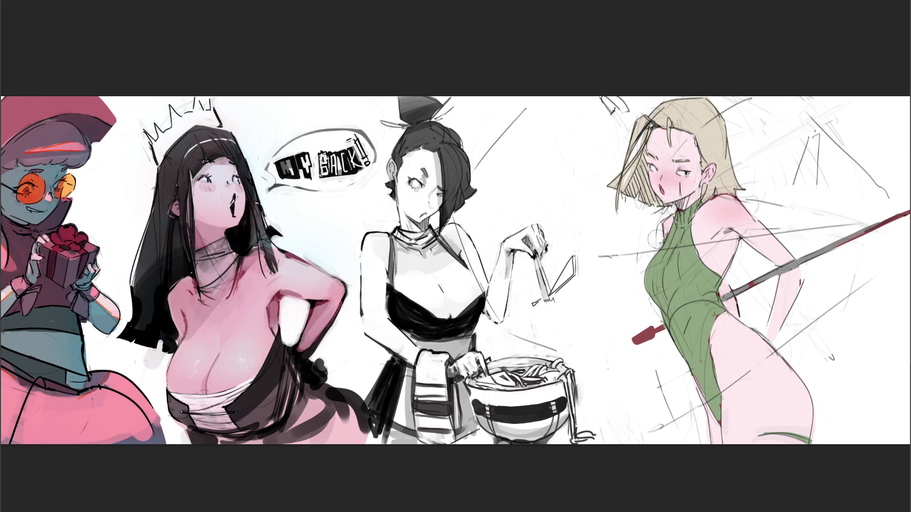
{"action": "mouse_move", "coordinate": [792, 274]}
{"action": "left_mouse_down"}
{"action": "mouse_move", "coordinate": [796, 296]}
{"action": "mouse_move", "coordinate": [740, 308]}
{"action": "mouse_move", "coordinate": [802, 325]}
{"action": "left_mouse_up"}
{"action": "key", "text": "bracketright"}
{"action": "key", "text": "bracketright"}
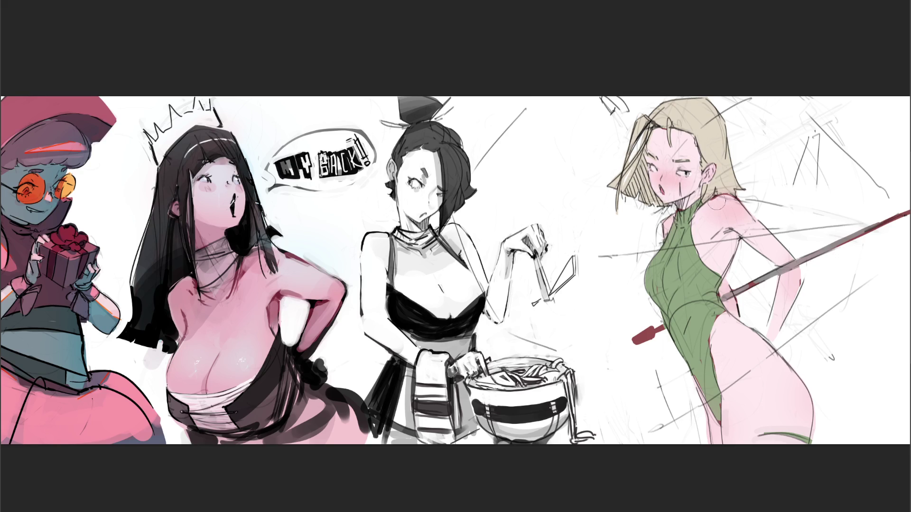
Step: Darken the armpit and shoulder, hatch the hair shadow beside the cheek, and reshape the mouth
{"action": "mouse_move", "coordinate": [727, 235]}
{"action": "left_mouse_down"}
{"action": "mouse_move", "coordinate": [715, 232]}
{"action": "mouse_move", "coordinate": [743, 239]}
{"action": "mouse_move", "coordinate": [719, 233]}
{"action": "mouse_move", "coordinate": [733, 236]}
{"action": "mouse_move", "coordinate": [719, 240]}
{"action": "mouse_move", "coordinate": [724, 252]}
{"action": "mouse_move", "coordinate": [714, 245]}
{"action": "mouse_move", "coordinate": [723, 242]}
{"action": "mouse_move", "coordinate": [716, 255]}
{"action": "mouse_move", "coordinate": [732, 239]}
{"action": "mouse_move", "coordinate": [729, 254]}
{"action": "mouse_move", "coordinate": [716, 253]}
{"action": "mouse_move", "coordinate": [725, 259]}
{"action": "left_mouse_up"}
{"action": "mouse_move", "coordinate": [681, 236]}
{"action": "left_mouse_down"}
{"action": "mouse_move", "coordinate": [653, 256]}
{"action": "mouse_move", "coordinate": [669, 218]}
{"action": "left_mouse_up"}
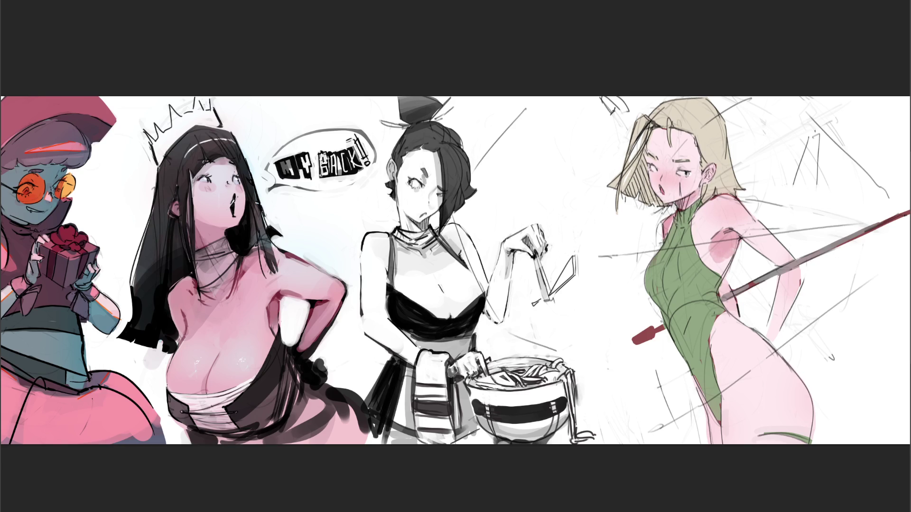
{"action": "left_click_drag", "start_coordinate": [657, 123], "coordinate": [636, 194]}
{"action": "mouse_move", "coordinate": [626, 161]}
{"action": "left_mouse_down"}
{"action": "mouse_move", "coordinate": [622, 209]}
{"action": "mouse_move", "coordinate": [655, 199]}
{"action": "mouse_move", "coordinate": [664, 216]}
{"action": "left_mouse_up"}
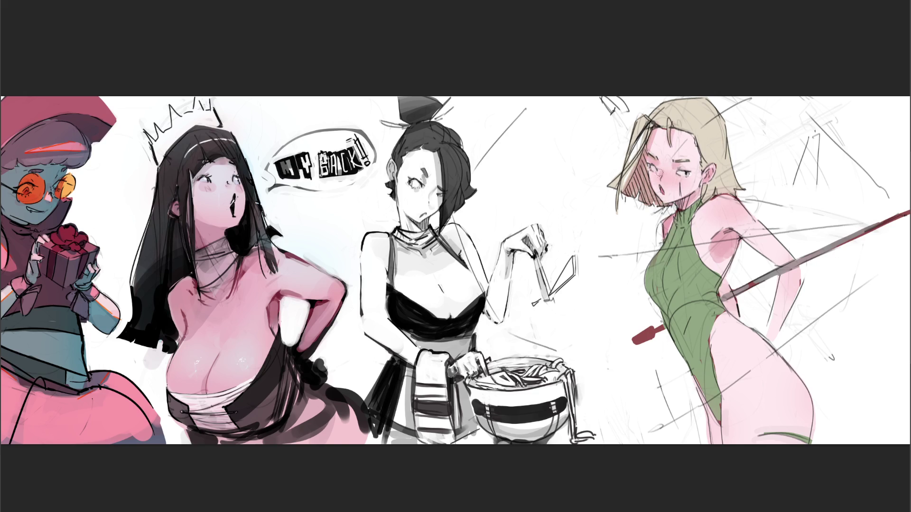
{"action": "left_click_drag", "start_coordinate": [660, 192], "coordinate": [661, 190]}
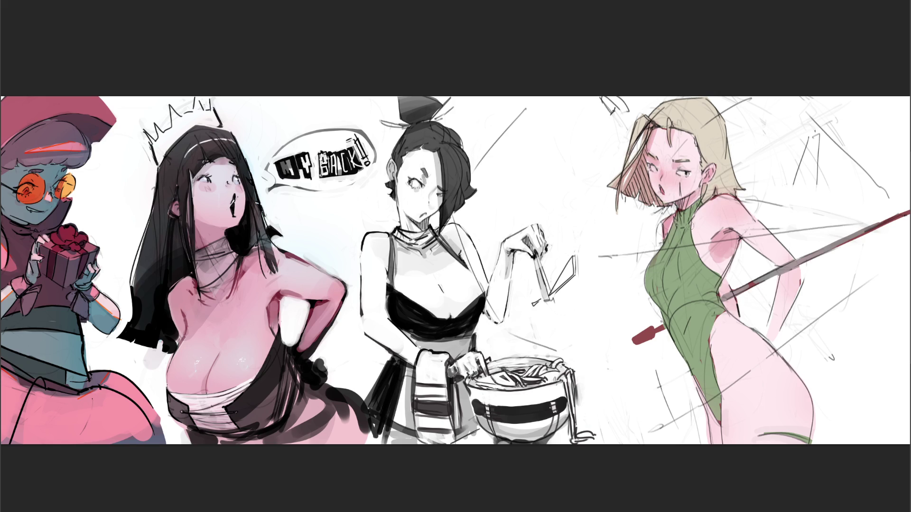
Step: Shade the neck, the green bodysuit's chest and back edge, and the forearm behind the staff
{"action": "left_click_drag", "start_coordinate": [697, 206], "coordinate": [681, 226]}
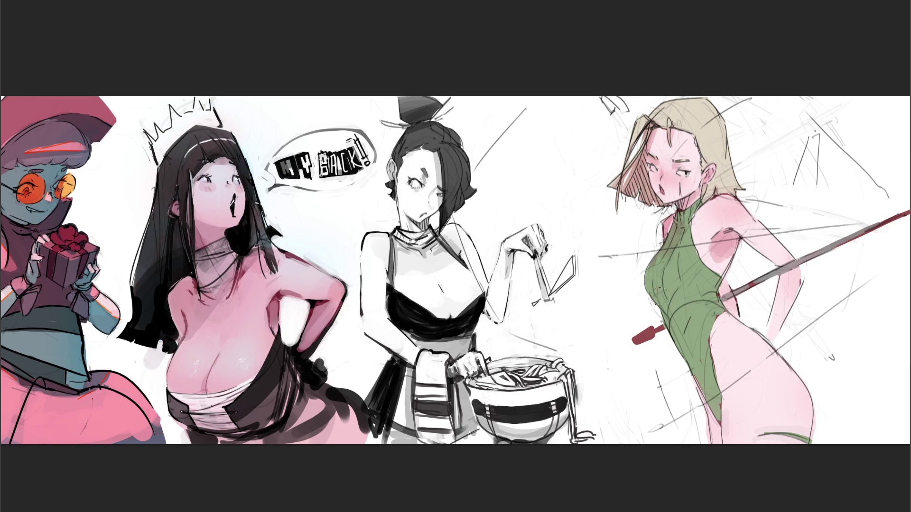
{"action": "mouse_move", "coordinate": [643, 288]}
{"action": "left_mouse_down"}
{"action": "mouse_move", "coordinate": [681, 291]}
{"action": "mouse_move", "coordinate": [680, 354]}
{"action": "mouse_move", "coordinate": [705, 380]}
{"action": "left_mouse_up"}
{"action": "mouse_move", "coordinate": [731, 283]}
{"action": "left_mouse_down"}
{"action": "mouse_move", "coordinate": [737, 313]}
{"action": "mouse_move", "coordinate": [749, 285]}
{"action": "mouse_move", "coordinate": [745, 245]}
{"action": "mouse_move", "coordinate": [824, 277]}
{"action": "left_mouse_up"}
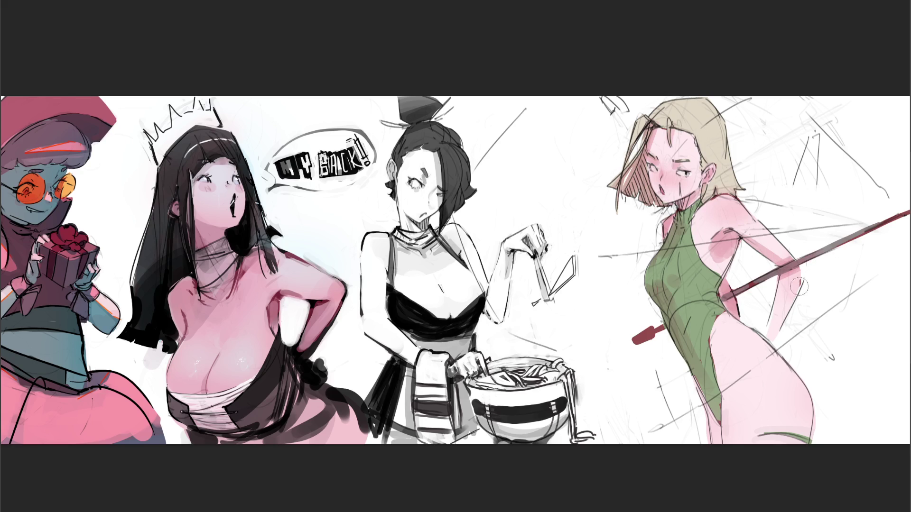
{"action": "mouse_move", "coordinate": [802, 277]}
{"action": "left_mouse_down"}
{"action": "mouse_move", "coordinate": [776, 344]}
{"action": "mouse_move", "coordinate": [759, 339]}
{"action": "mouse_move", "coordinate": [785, 327]}
{"action": "left_mouse_up"}
{"action": "key", "text": "bracketright"}
{"action": "key", "text": "bracketright"}
{"action": "key", "text": "bracketright"}
Step: Shade the hip and thigh pink along the suit edge and darken the leotard's chest, waist and lower part
{"action": "mouse_move", "coordinate": [698, 404]}
{"action": "left_mouse_down"}
{"action": "mouse_move", "coordinate": [682, 475]}
{"action": "mouse_move", "coordinate": [683, 418]}
{"action": "mouse_move", "coordinate": [711, 397]}
{"action": "left_mouse_up"}
{"action": "key", "text": "bracketleft"}
{"action": "key", "text": "bracketleft"}
{"action": "mouse_move", "coordinate": [698, 360]}
{"action": "left_mouse_down"}
{"action": "mouse_move", "coordinate": [705, 349]}
{"action": "mouse_move", "coordinate": [719, 392]}
{"action": "left_mouse_up"}
{"action": "left_click_drag", "start_coordinate": [715, 354], "coordinate": [726, 425]}
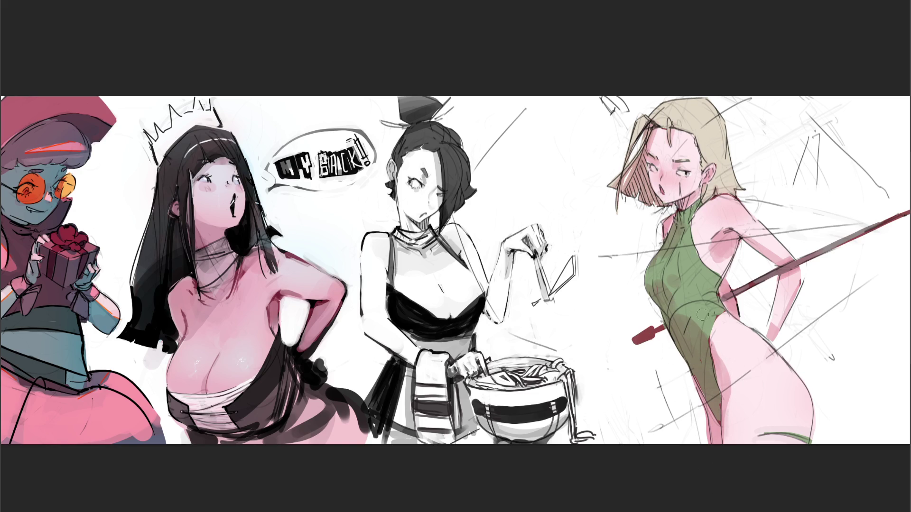
{"action": "mouse_move", "coordinate": [709, 287]}
{"action": "left_mouse_down"}
{"action": "mouse_move", "coordinate": [692, 303]}
{"action": "mouse_move", "coordinate": [711, 285]}
{"action": "left_mouse_up"}
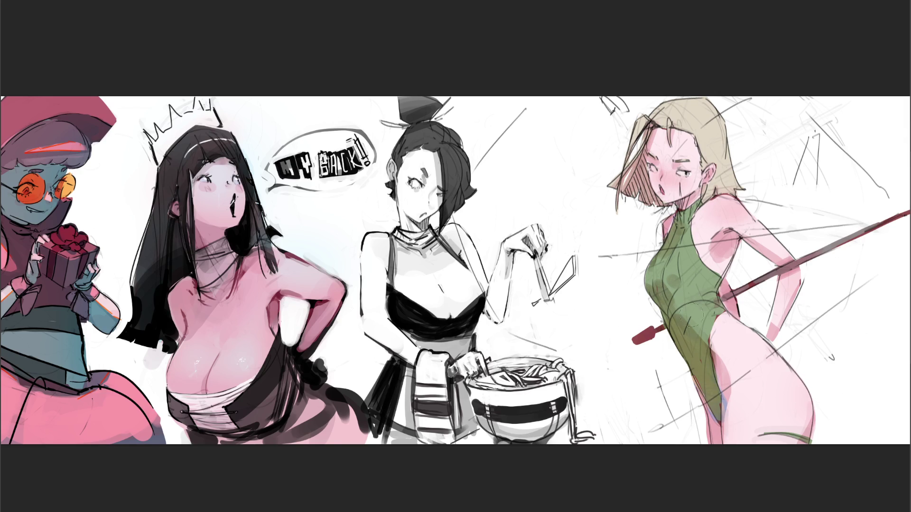
{"action": "left_click_drag", "start_coordinate": [683, 344], "coordinate": [693, 370]}
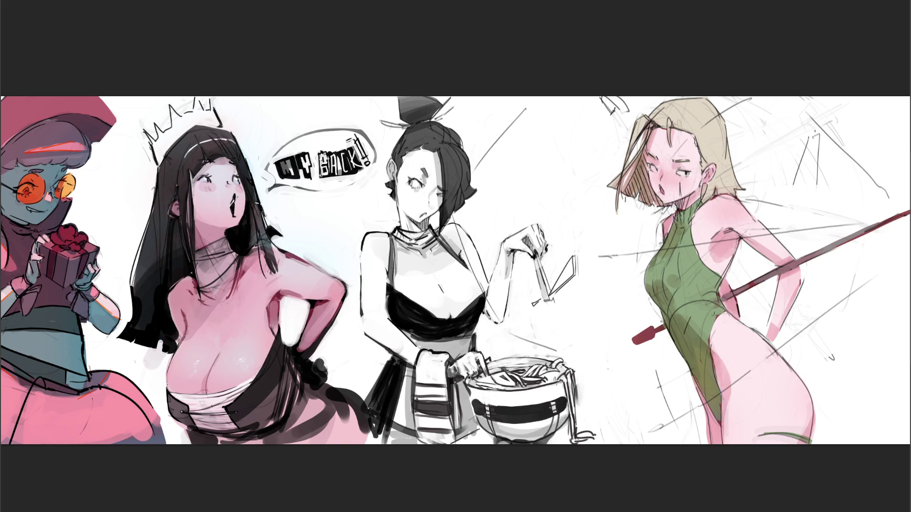
Step: Paint the cheek-side hair orange-brown, draw a small earring, and outline and hatch that hair darker
{"action": "left_click_drag", "start_coordinate": [639, 165], "coordinate": [646, 208]}
{"action": "mouse_move", "coordinate": [641, 161]}
{"action": "left_mouse_down"}
{"action": "mouse_move", "coordinate": [636, 194]}
{"action": "mouse_move", "coordinate": [646, 215]}
{"action": "mouse_move", "coordinate": [641, 178]}
{"action": "mouse_move", "coordinate": [657, 211]}
{"action": "mouse_move", "coordinate": [648, 180]}
{"action": "left_mouse_up"}
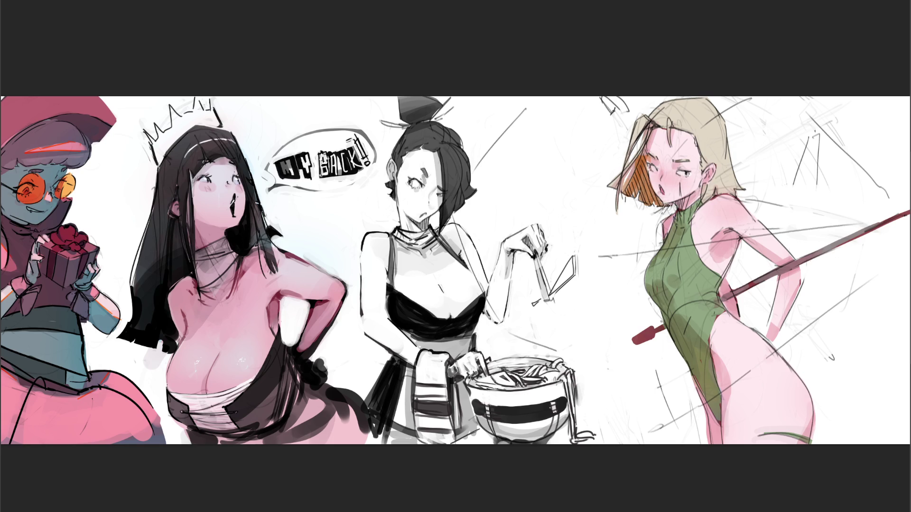
{"action": "left_click_drag", "start_coordinate": [704, 185], "coordinate": [703, 193]}
{"action": "mouse_move", "coordinate": [652, 124]}
{"action": "left_mouse_down"}
{"action": "mouse_move", "coordinate": [615, 186]}
{"action": "mouse_move", "coordinate": [629, 201]}
{"action": "left_mouse_up"}
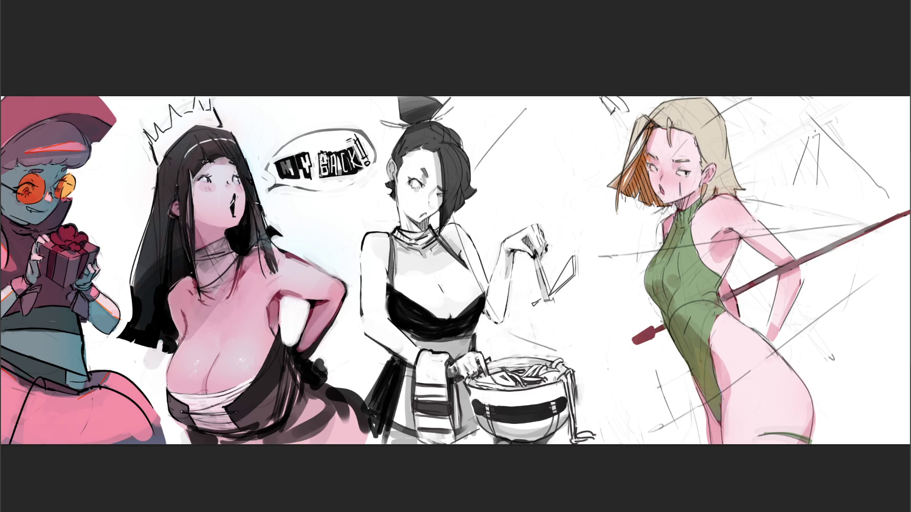
{"action": "left_click_drag", "start_coordinate": [655, 126], "coordinate": [616, 187]}
{"action": "mouse_move", "coordinate": [641, 150]}
{"action": "left_mouse_down"}
{"action": "mouse_move", "coordinate": [624, 195]}
{"action": "mouse_move", "coordinate": [639, 205]}
{"action": "mouse_move", "coordinate": [641, 182]}
{"action": "left_mouse_up"}
{"action": "left_click_drag", "start_coordinate": [653, 183], "coordinate": [650, 204]}
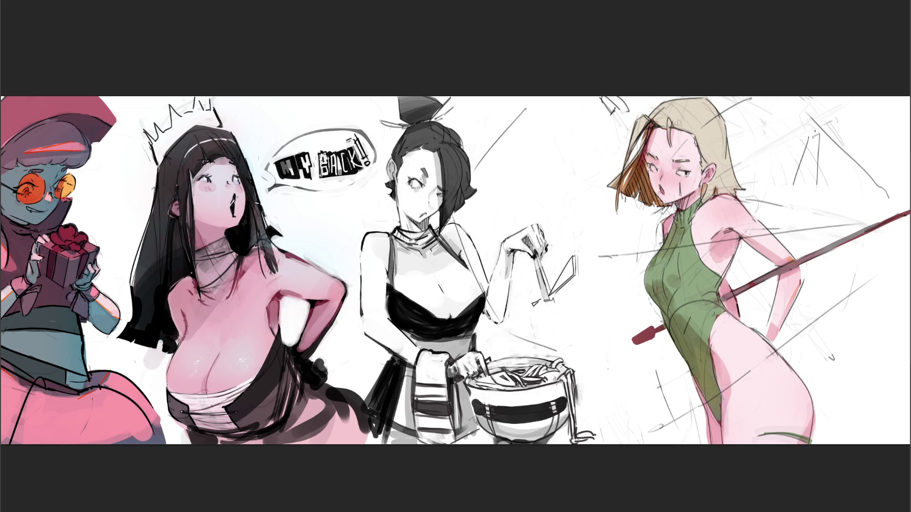
Step: Darken the staff red, deepen the hip shading, and lay a broad translucent cyan wash over her
{"action": "mouse_move", "coordinate": [813, 255]}
{"action": "left_mouse_down"}
{"action": "mouse_move", "coordinate": [739, 303]}
{"action": "mouse_move", "coordinate": [723, 302]}
{"action": "left_mouse_up"}
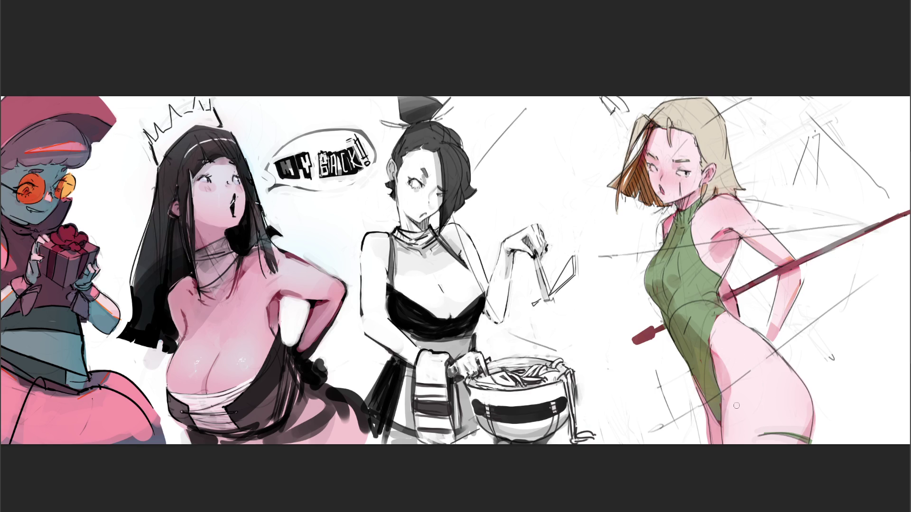
{"action": "left_click_drag", "start_coordinate": [717, 355], "coordinate": [729, 403]}
{"action": "left_click_drag", "start_coordinate": [690, 377], "coordinate": [705, 463]}
{"action": "mouse_move", "coordinate": [702, 393]}
{"action": "left_mouse_down"}
{"action": "mouse_move", "coordinate": [720, 451]}
{"action": "mouse_move", "coordinate": [714, 446]}
{"action": "left_mouse_up"}
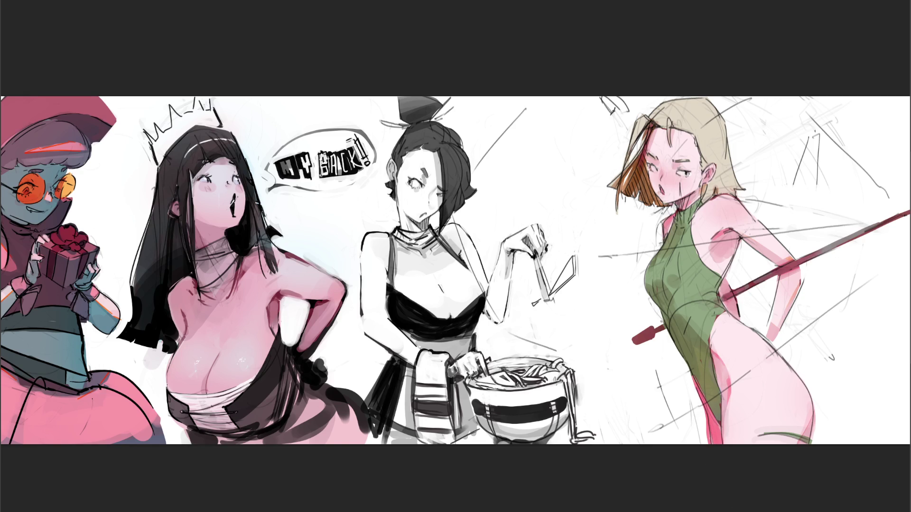
{"action": "key", "text": "ctrl+z"}
{"action": "key", "text": "ctrl+z"}
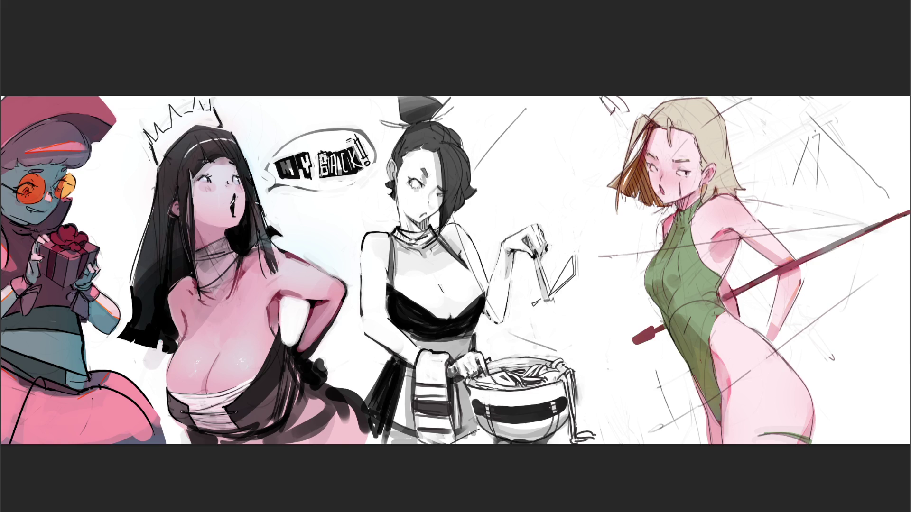
{"action": "mouse_move", "coordinate": [790, 116]}
{"action": "left_mouse_down"}
{"action": "mouse_move", "coordinate": [722, 174]}
{"action": "mouse_move", "coordinate": [674, 235]}
{"action": "mouse_move", "coordinate": [669, 260]}
{"action": "mouse_move", "coordinate": [712, 408]}
{"action": "mouse_move", "coordinate": [779, 427]}
{"action": "mouse_move", "coordinate": [802, 190]}
{"action": "mouse_move", "coordinate": [862, 288]}
{"action": "mouse_move", "coordinate": [811, 332]}
{"action": "mouse_move", "coordinate": [854, 408]}
{"action": "mouse_move", "coordinate": [878, 142]}
{"action": "mouse_move", "coordinate": [756, 166]}
{"action": "left_mouse_up"}
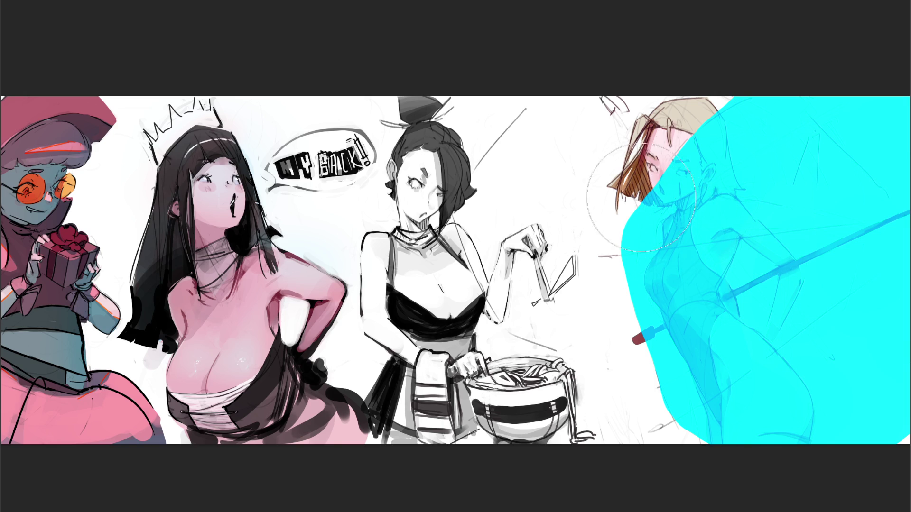
Step: Replace the cyan wash with a large cyan area behind the swordswoman, then try and undo an erased band
{"action": "key", "text": "Delete"}
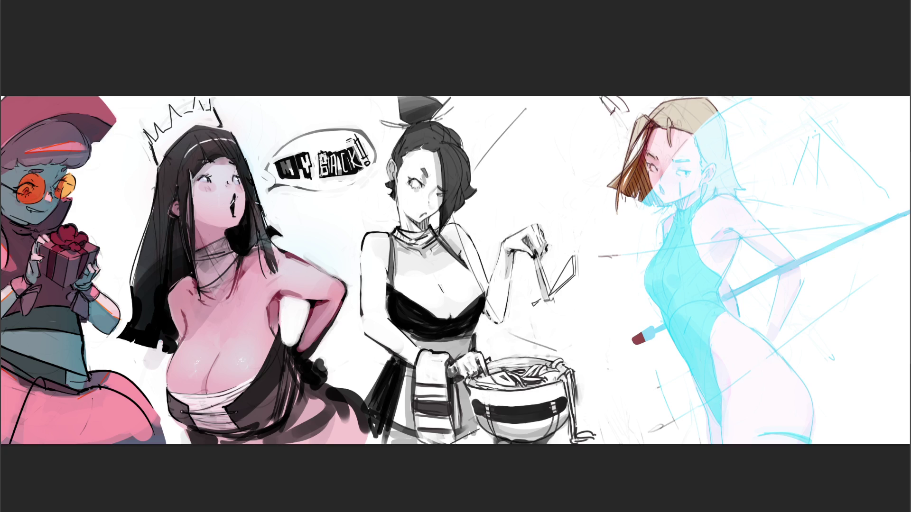
{"action": "left_click", "coordinate": [854, 265]}
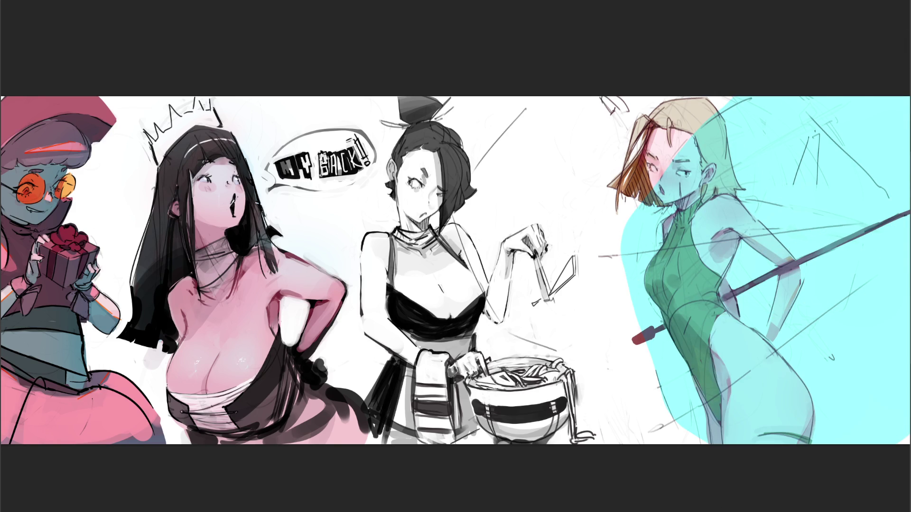
{"action": "mouse_move", "coordinate": [636, 199]}
{"action": "left_mouse_down"}
{"action": "mouse_move", "coordinate": [788, 182]}
{"action": "mouse_move", "coordinate": [741, 156]}
{"action": "mouse_move", "coordinate": [688, 109]}
{"action": "mouse_move", "coordinate": [854, 223]}
{"action": "mouse_move", "coordinate": [682, 105]}
{"action": "mouse_move", "coordinate": [901, 228]}
{"action": "left_mouse_up"}
{"action": "key", "text": "ctrl+z"}
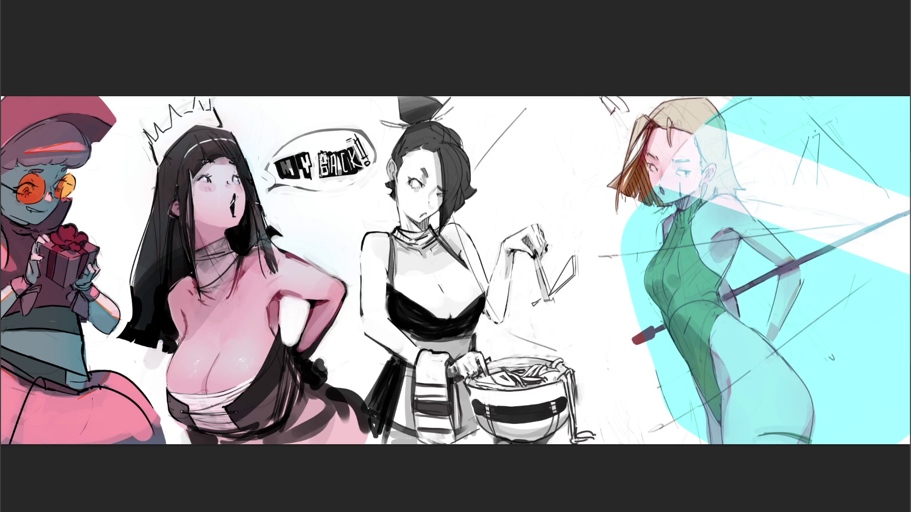
{"action": "key", "text": "ctrl+z"}
{"action": "key", "text": "ctrl+shift+z"}
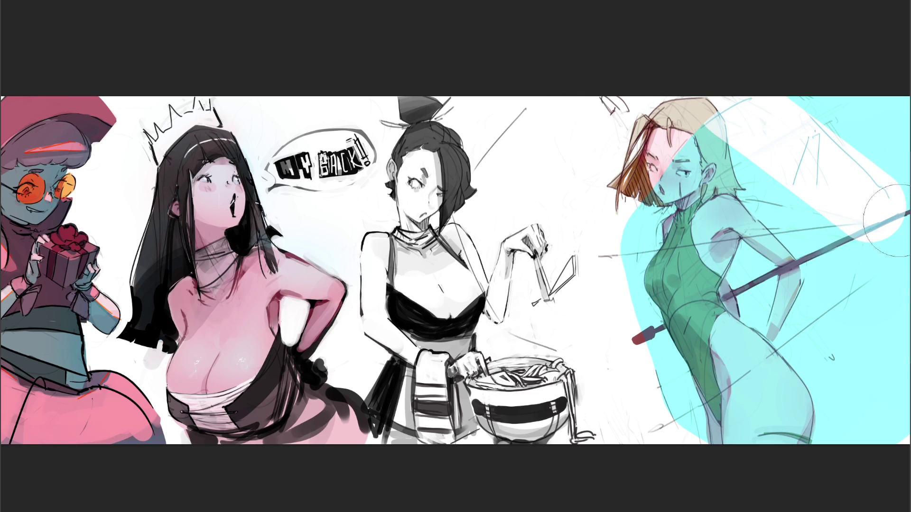
{"action": "key", "text": "ctrl+z"}
{"action": "key", "text": "ctrl+shift+z"}
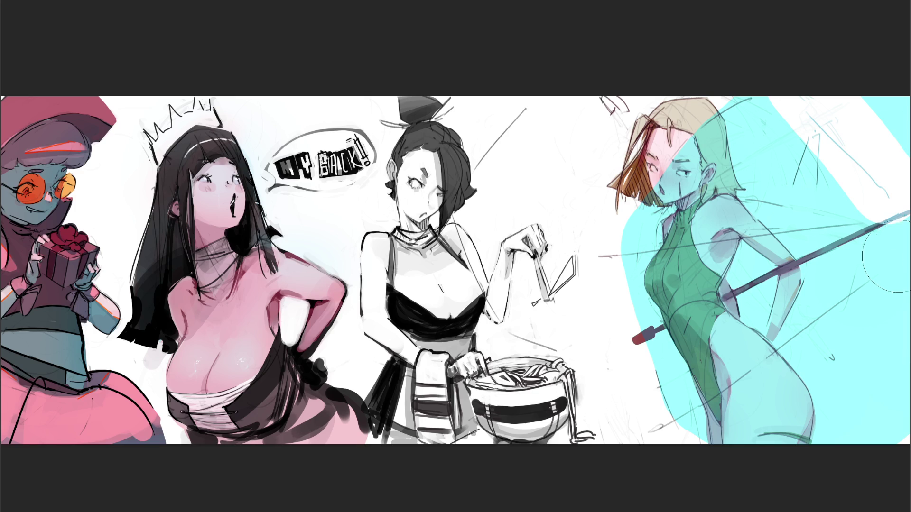
{"action": "key", "text": "ctrl+z"}
Step: Erase a straight diagonal edge through the cyan, from its left edge across the face
{"action": "mouse_move", "coordinate": [883, 190]}
{"action": "left_mouse_down"}
{"action": "mouse_move", "coordinate": [870, 159]}
{"action": "mouse_move", "coordinate": [769, 57]}
{"action": "left_mouse_up"}
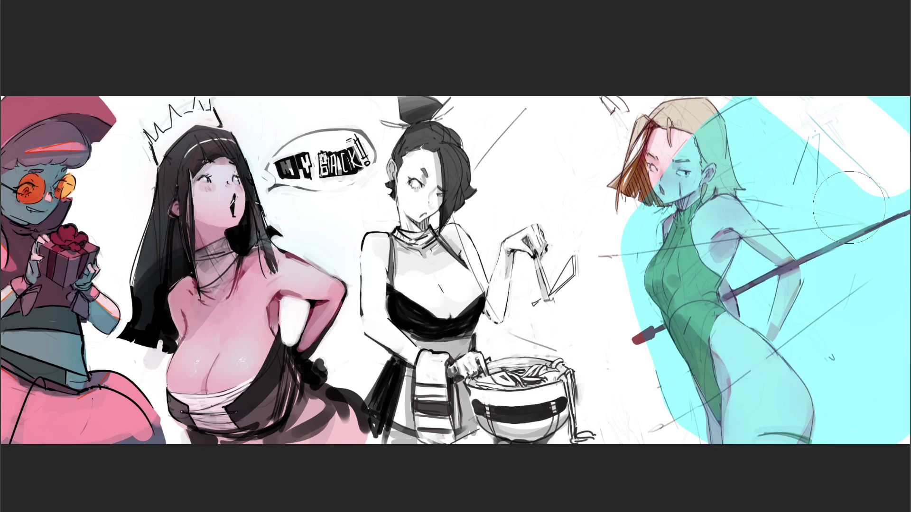
{"action": "key", "text": "ctrl+z"}
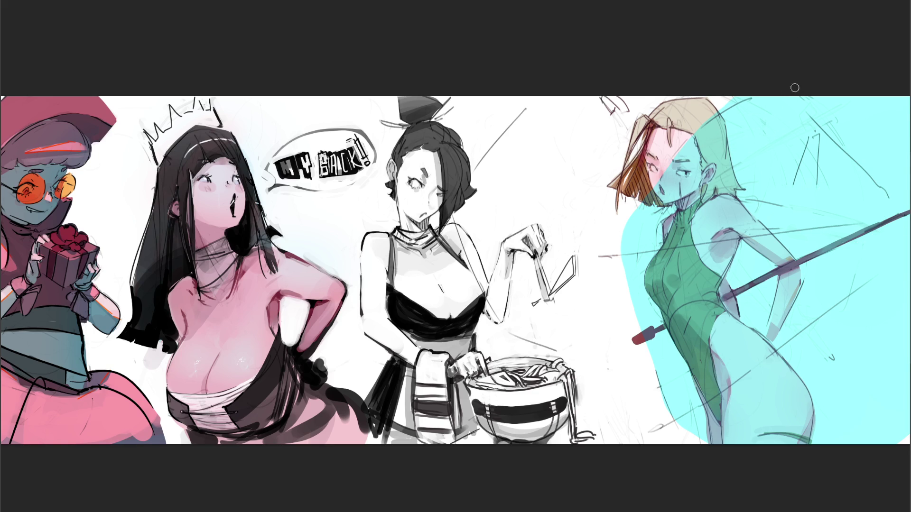
{"action": "left_click_drag", "start_coordinate": [621, 237], "coordinate": [644, 215]}
{"action": "mouse_move", "coordinate": [749, 98]}
{"action": "left_mouse_down"}
{"action": "mouse_move", "coordinate": [659, 197]}
{"action": "mouse_move", "coordinate": [655, 189]}
{"action": "mouse_move", "coordinate": [627, 233]}
{"action": "left_mouse_up"}
{"action": "left_click_drag", "start_coordinate": [731, 101], "coordinate": [678, 154]}
{"action": "mouse_move", "coordinate": [759, 93]}
{"action": "left_mouse_down"}
{"action": "mouse_move", "coordinate": [623, 251]}
{"action": "mouse_move", "coordinate": [707, 152]}
{"action": "left_mouse_up"}
{"action": "left_click_drag", "start_coordinate": [631, 291], "coordinate": [686, 404]}
{"action": "key", "text": "ctrl+z"}
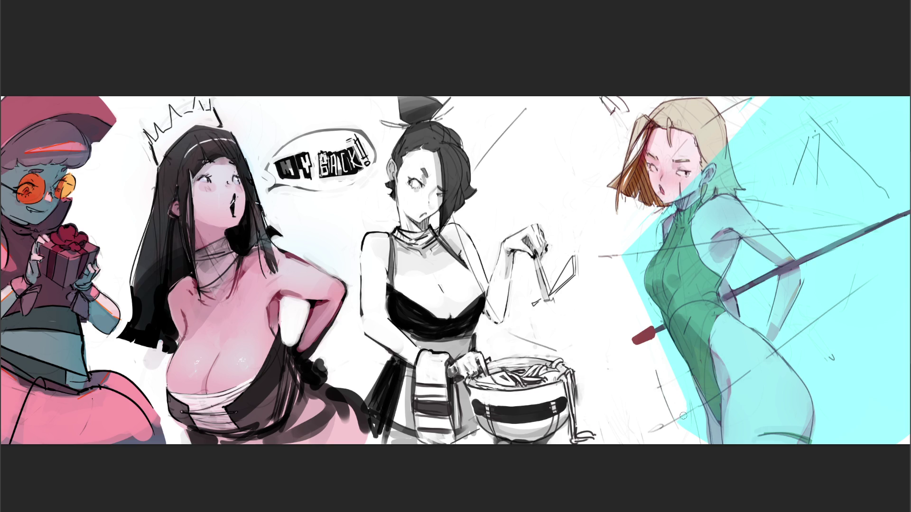
Step: Paint a pink band along the cyan's bottom edge and sweep a large cyan stroke over the swordswoman
{"action": "left_click_drag", "start_coordinate": [683, 424], "coordinate": [797, 461]}
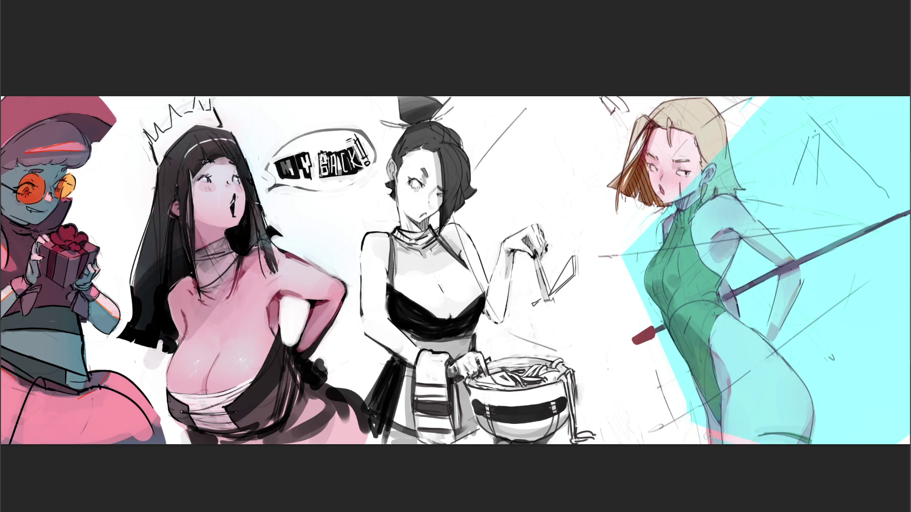
{"action": "left_click_drag", "start_coordinate": [696, 422], "coordinate": [765, 451]}
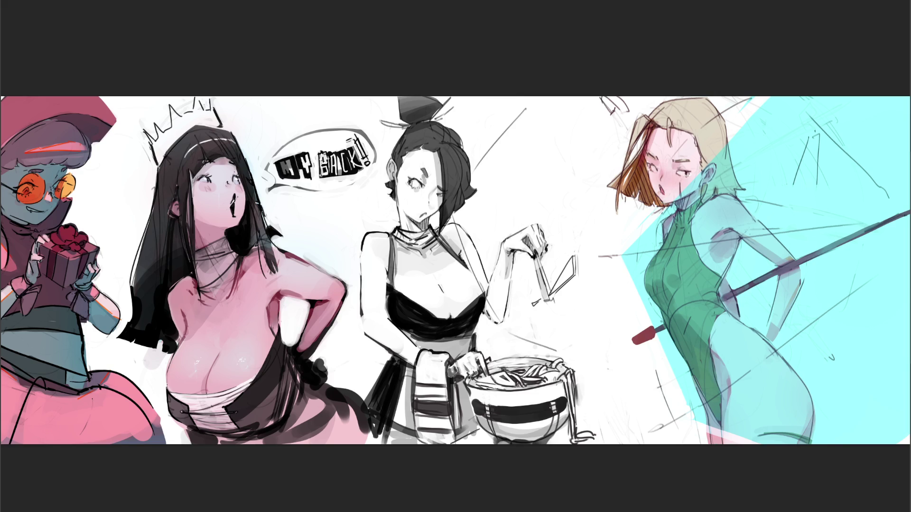
{"action": "mouse_move", "coordinate": [692, 294]}
{"action": "left_mouse_down"}
{"action": "mouse_move", "coordinate": [712, 266]}
{"action": "mouse_move", "coordinate": [790, 237]}
{"action": "mouse_move", "coordinate": [788, 380]}
{"action": "mouse_move", "coordinate": [896, 223]}
{"action": "left_mouse_up"}
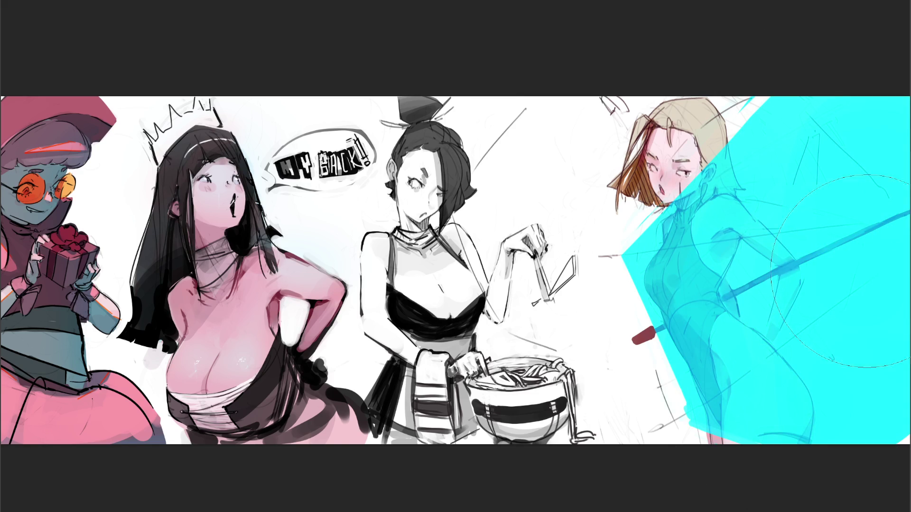
Step: Shrink the brush and touch up the cyan along the lower-left edge
{"action": "key", "text": "bracketleft"}
{"action": "key", "text": "bracketleft"}
{"action": "key", "text": "bracketleft"}
{"action": "key", "text": "bracketleft"}
{"action": "key", "text": "bracketleft"}
{"action": "key", "text": "bracketleft"}
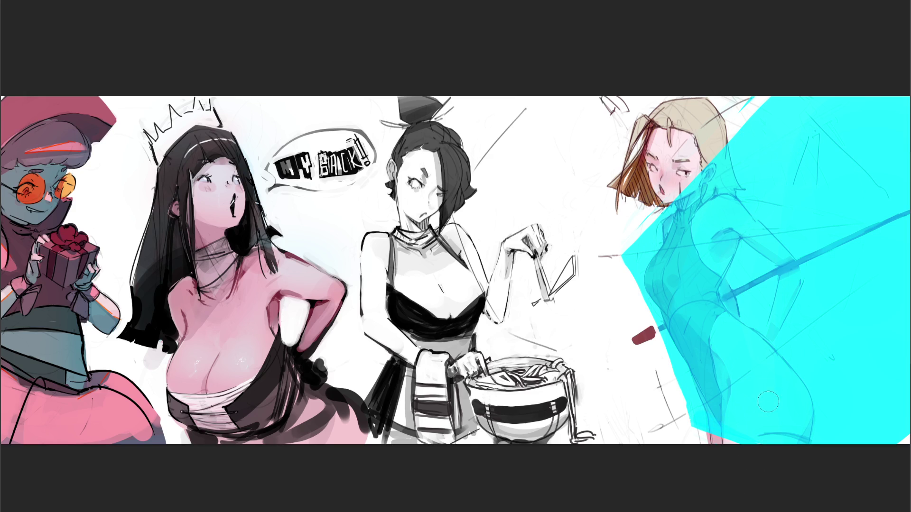
{"action": "left_click_drag", "start_coordinate": [698, 426], "coordinate": [726, 431]}
Step: Brush thick yellow strokes across the cyan, the figure's torso and legs, and the top-right corner
{"action": "mouse_move", "coordinate": [624, 260]}
{"action": "left_mouse_down"}
{"action": "mouse_move", "coordinate": [816, 245]}
{"action": "mouse_move", "coordinate": [828, 302]}
{"action": "mouse_move", "coordinate": [683, 424]}
{"action": "mouse_move", "coordinate": [880, 253]}
{"action": "left_mouse_up"}
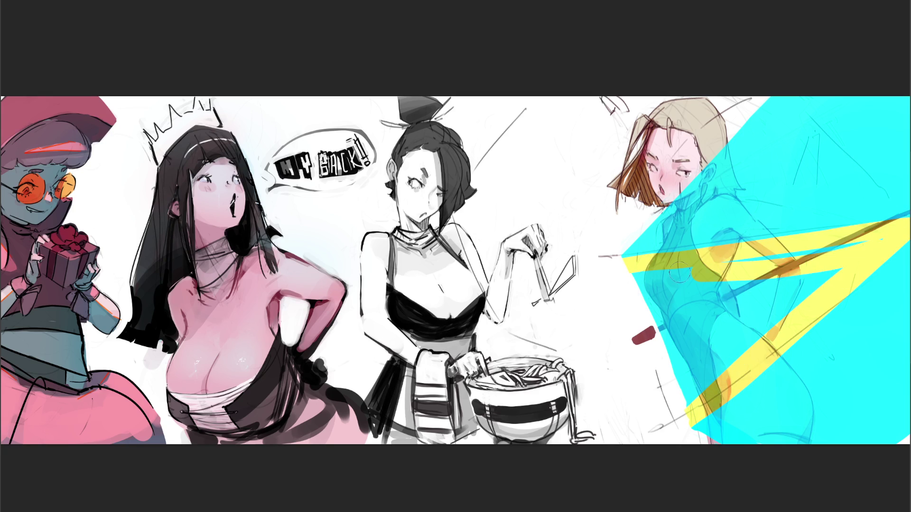
{"action": "mouse_move", "coordinate": [651, 335]}
{"action": "left_mouse_down"}
{"action": "mouse_move", "coordinate": [674, 304]}
{"action": "mouse_move", "coordinate": [688, 332]}
{"action": "mouse_move", "coordinate": [759, 341]}
{"action": "mouse_move", "coordinate": [859, 253]}
{"action": "mouse_move", "coordinate": [663, 359]}
{"action": "mouse_move", "coordinate": [749, 310]}
{"action": "mouse_move", "coordinate": [683, 386]}
{"action": "mouse_move", "coordinate": [892, 245]}
{"action": "left_mouse_up"}
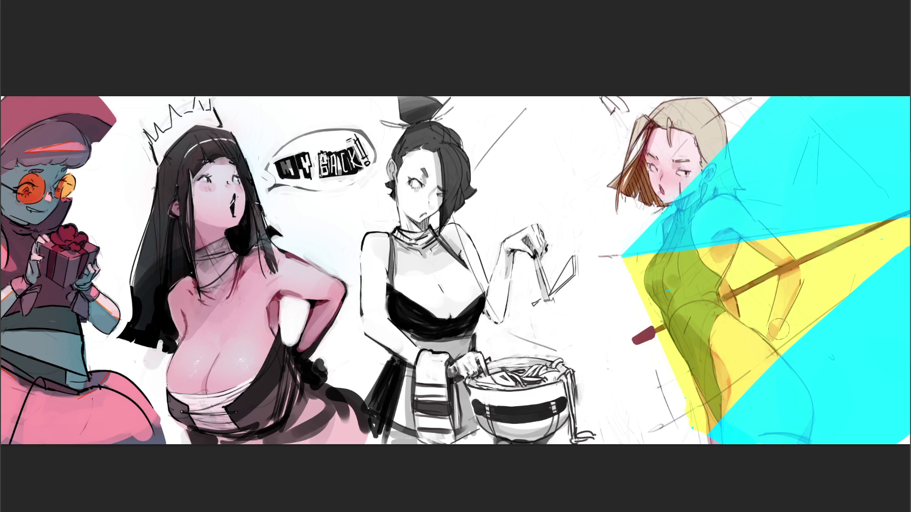
{"action": "mouse_move", "coordinate": [797, 97]}
{"action": "left_mouse_down"}
{"action": "mouse_move", "coordinate": [864, 114]}
{"action": "mouse_move", "coordinate": [884, 88]}
{"action": "left_mouse_up"}
{"action": "left_click_drag", "start_coordinate": [901, 133], "coordinate": [898, 161]}
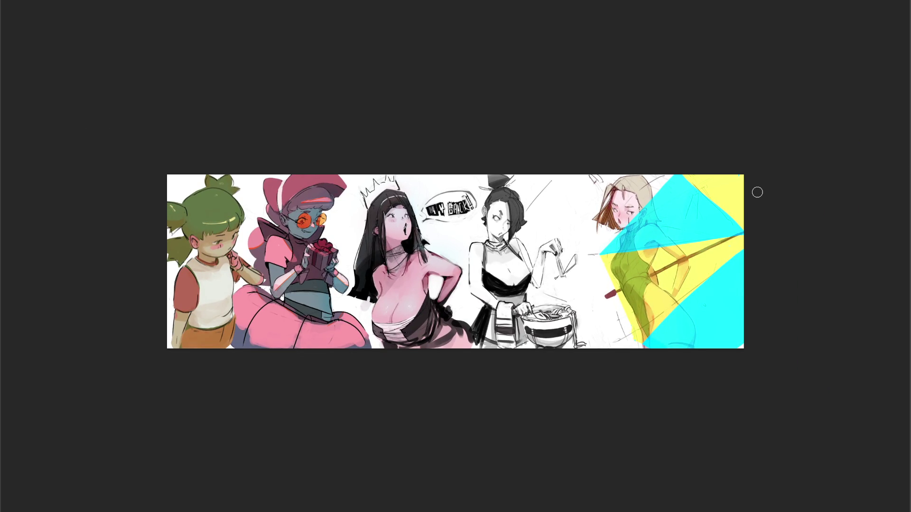
Step: Skew the swordswoman's panel at its top edge and bottom-left corner, shifting it right
{"action": "key", "text": "ctrl+t"}
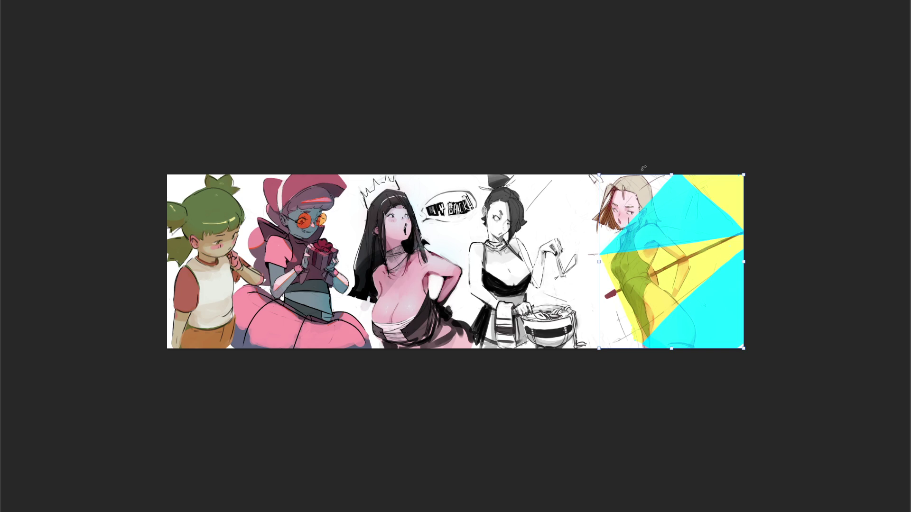
{"action": "left_click_drag", "start_coordinate": [671, 175], "coordinate": [621, 160]}
{"action": "left_click_drag", "start_coordinate": [681, 228], "coordinate": [722, 214]}
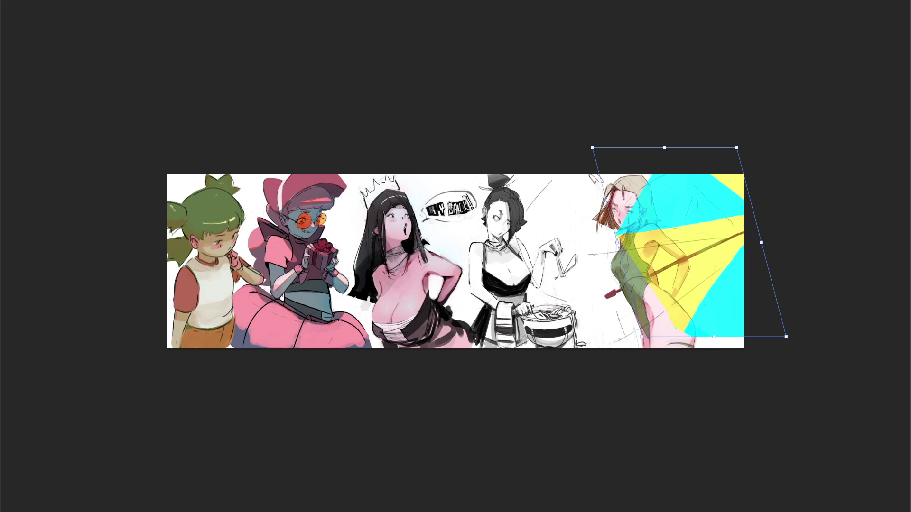
{"action": "mouse_move", "coordinate": [642, 337]}
{"action": "left_mouse_down"}
{"action": "mouse_move", "coordinate": [630, 346]}
{"action": "mouse_move", "coordinate": [644, 371]}
{"action": "left_mouse_up"}
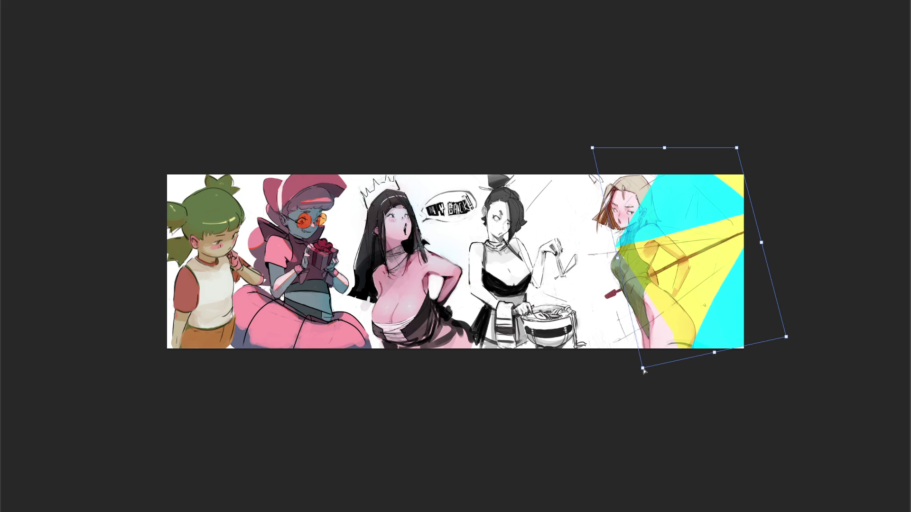
{"action": "left_click_drag", "start_coordinate": [711, 280], "coordinate": [726, 285]}
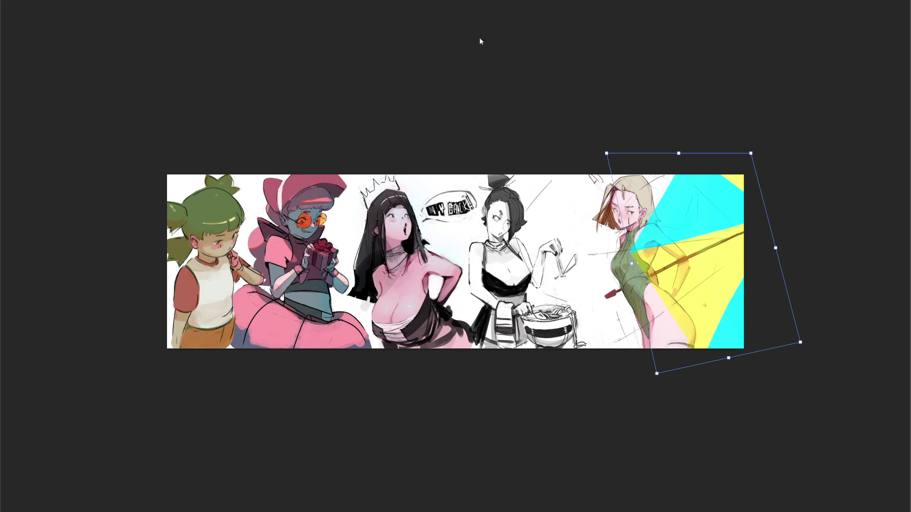
{"action": "key", "text": "Return"}
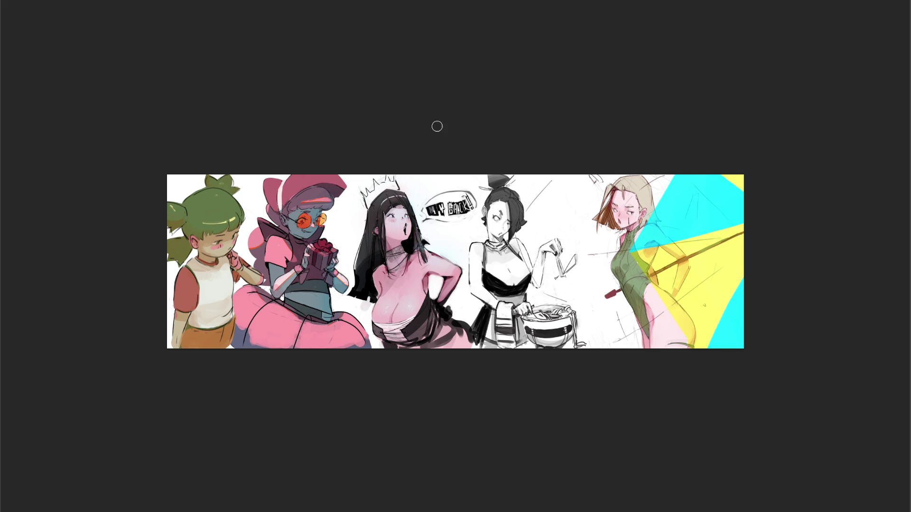
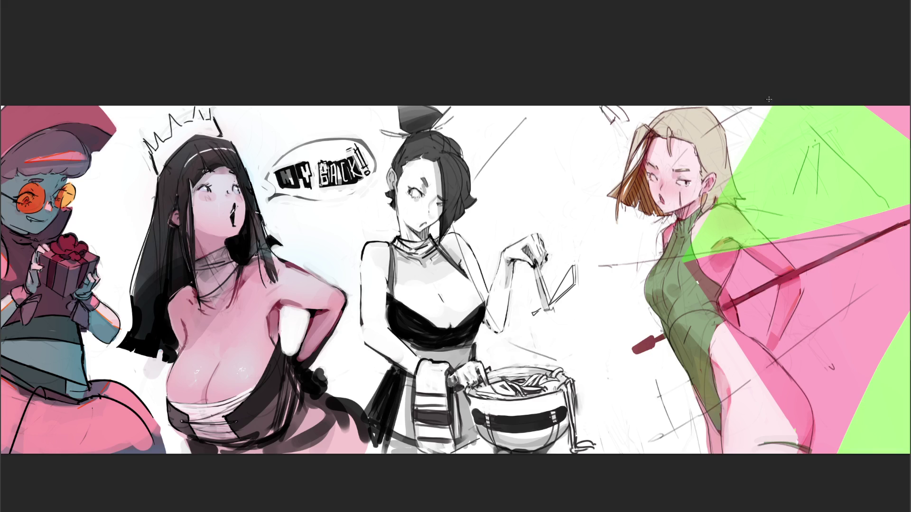
Step: Draw a dark edge line down the umbrella's green canopy, redrawing it until it sits right
{"action": "left_click_drag", "start_coordinate": [771, 105], "coordinate": [679, 230]}
{"action": "key", "text": "ctrl+z"}
{"action": "key", "text": "ctrl+shift+z"}
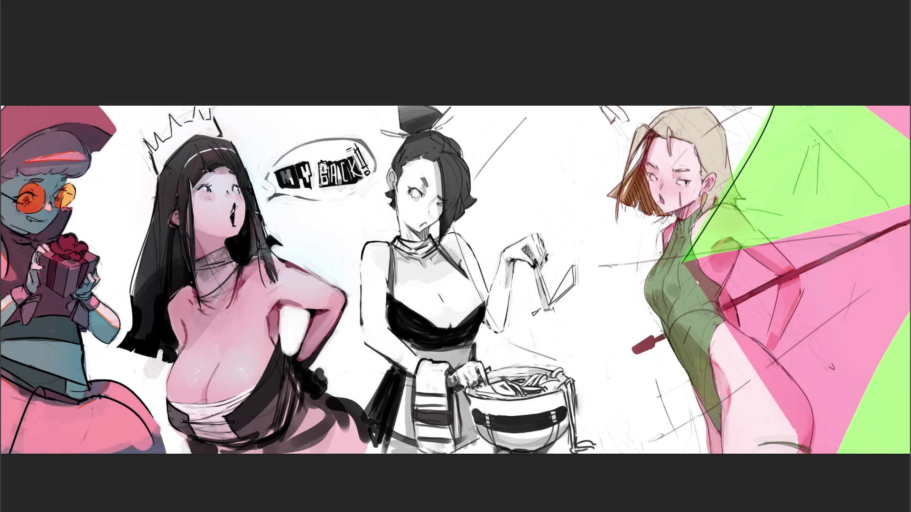
{"action": "key", "text": "ctrl+z"}
{"action": "key", "text": "ctrl+shift+z"}
{"action": "key", "text": "ctrl+z"}
{"action": "left_click_drag", "start_coordinate": [770, 113], "coordinate": [675, 261]}
{"action": "key", "text": "ctrl+z"}
{"action": "mouse_move", "coordinate": [776, 106]}
{"action": "left_mouse_down"}
{"action": "mouse_move", "coordinate": [669, 262]}
{"action": "mouse_move", "coordinate": [728, 339]}
{"action": "mouse_move", "coordinate": [757, 397]}
{"action": "left_mouse_up"}
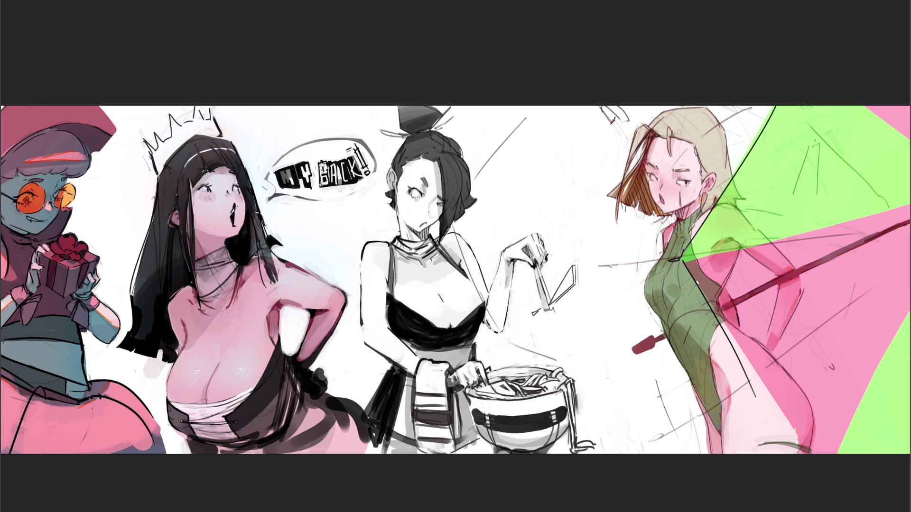
Step: Redraw the long dark line down the woman's back from shoulder to hip
{"action": "key", "text": "ctrl+z"}
{"action": "left_click_drag", "start_coordinate": [684, 261], "coordinate": [802, 454]}
{"action": "left_click", "coordinate": [736, 328]}
{"action": "key", "text": "ctrl+z"}
{"action": "key", "text": "ctrl+z"}
{"action": "left_click_drag", "start_coordinate": [685, 261], "coordinate": [801, 453]}
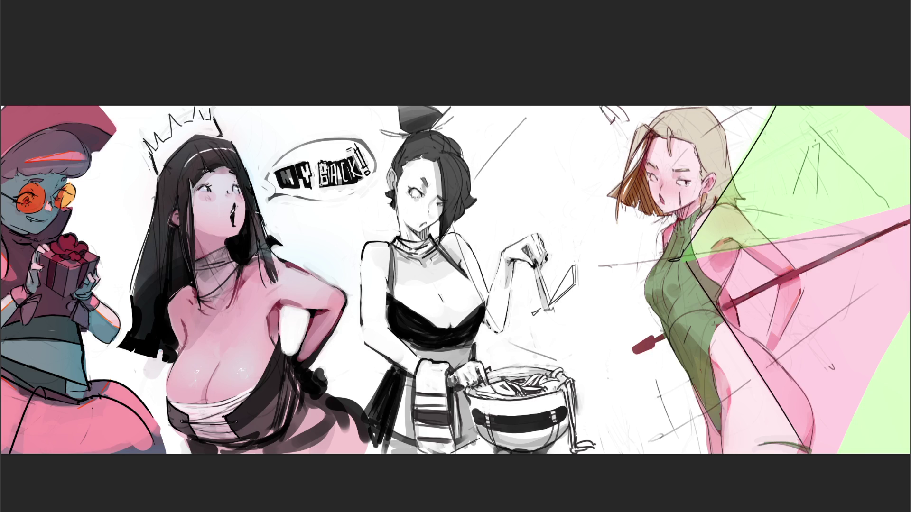
Step: Stroke a light line along the umbrella's green/pink boundary, retrying until it looks right
{"action": "left_click_drag", "start_coordinate": [682, 260], "coordinate": [909, 199]}
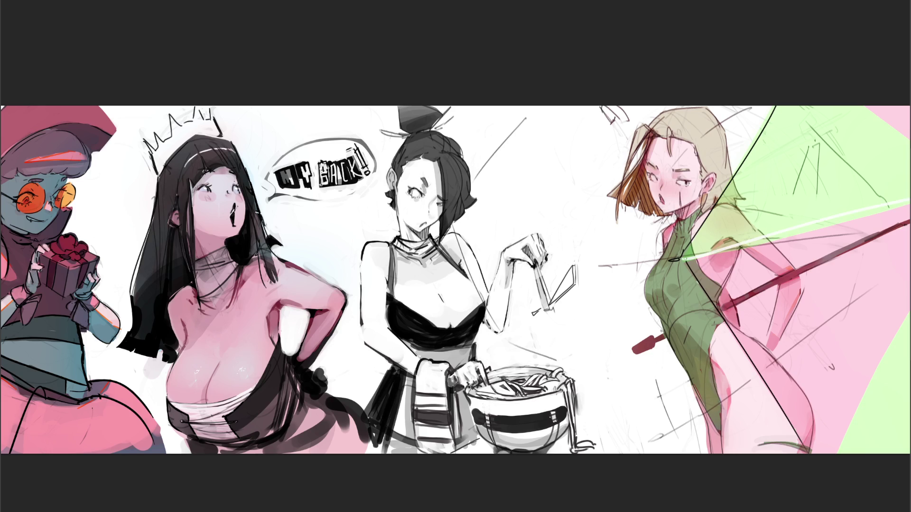
{"action": "key", "text": "ctrl+z"}
{"action": "left_click_drag", "start_coordinate": [702, 260], "coordinate": [909, 205]}
{"action": "key", "text": "ctrl+z"}
{"action": "left_click_drag", "start_coordinate": [685, 256], "coordinate": [909, 205]}
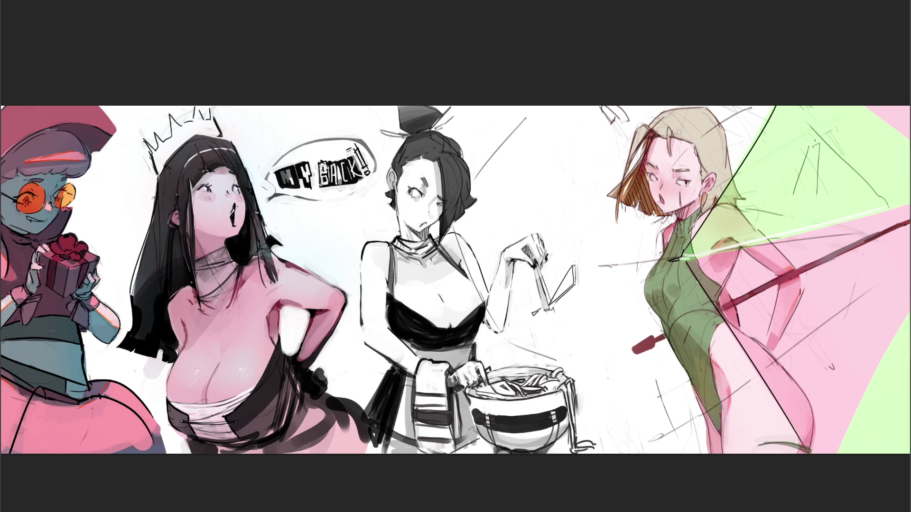
{"action": "key", "text": "ctrl+z"}
{"action": "left_click_drag", "start_coordinate": [682, 260], "coordinate": [909, 197]}
{"action": "key", "text": "ctrl+z"}
{"action": "left_click_drag", "start_coordinate": [681, 259], "coordinate": [904, 199]}
Step: Hatch five parallel light diagonal highlight strokes on the green canopy
{"action": "left_click_drag", "start_coordinate": [802, 206], "coordinate": [868, 135]}
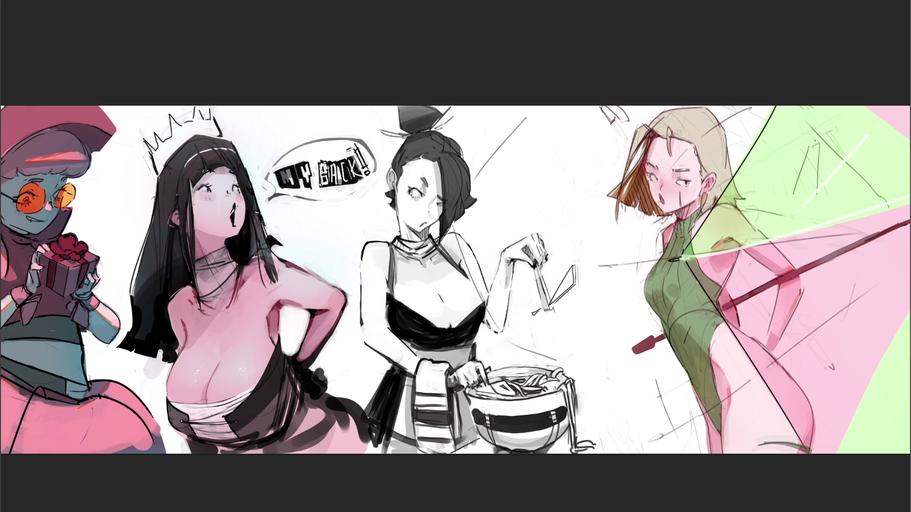
{"action": "left_click_drag", "start_coordinate": [821, 195], "coordinate": [884, 132]}
{"action": "left_click_drag", "start_coordinate": [824, 195], "coordinate": [901, 130]}
{"action": "left_click_drag", "start_coordinate": [820, 171], "coordinate": [884, 111]}
{"action": "left_click_drag", "start_coordinate": [861, 179], "coordinate": [896, 147]}
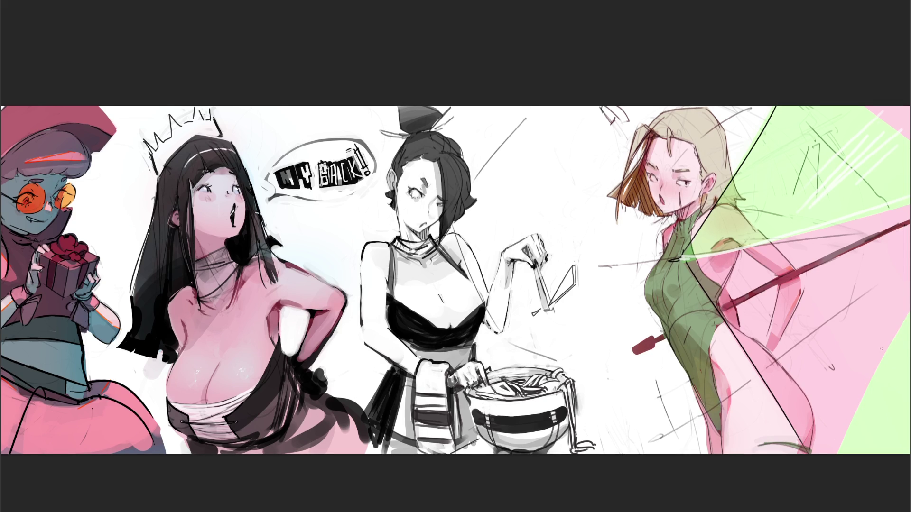
Step: Add a light stroke along the lower umbrella boundary, then paint a large soft white sheen over the hatching
{"action": "left_click_drag", "start_coordinate": [905, 317], "coordinate": [825, 454]}
{"action": "key", "text": "ctrl+z"}
{"action": "left_click_drag", "start_coordinate": [904, 316], "coordinate": [836, 454]}
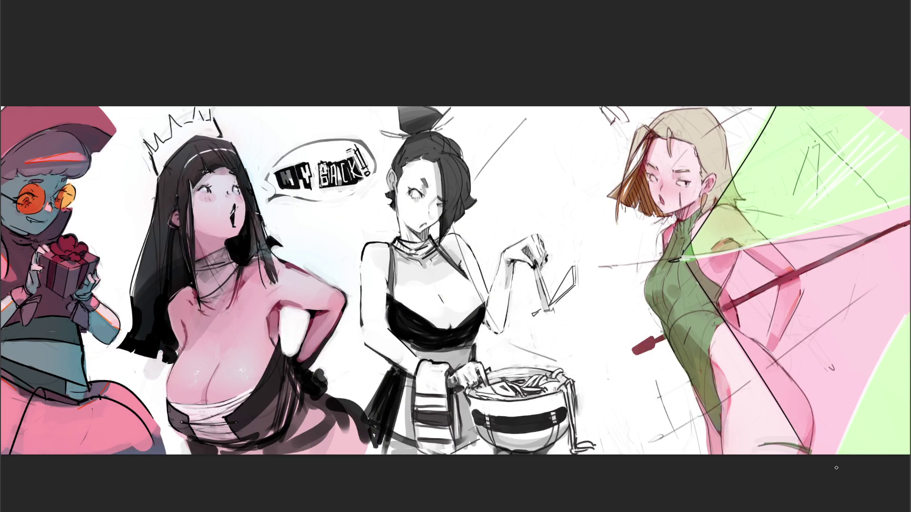
{"action": "key", "text": "bracketright"}
{"action": "key", "text": "bracketright"}
{"action": "mouse_move", "coordinate": [860, 171]}
{"action": "left_mouse_down"}
{"action": "mouse_move", "coordinate": [854, 153]}
{"action": "mouse_move", "coordinate": [834, 167]}
{"action": "mouse_move", "coordinate": [834, 159]}
{"action": "mouse_move", "coordinate": [885, 124]}
{"action": "mouse_move", "coordinate": [868, 143]}
{"action": "mouse_move", "coordinate": [875, 120]}
{"action": "mouse_move", "coordinate": [821, 143]}
{"action": "mouse_move", "coordinate": [830, 146]}
{"action": "mouse_move", "coordinate": [799, 125]}
{"action": "mouse_move", "coordinate": [848, 190]}
{"action": "mouse_move", "coordinate": [849, 138]}
{"action": "mouse_move", "coordinate": [882, 142]}
{"action": "left_mouse_up"}
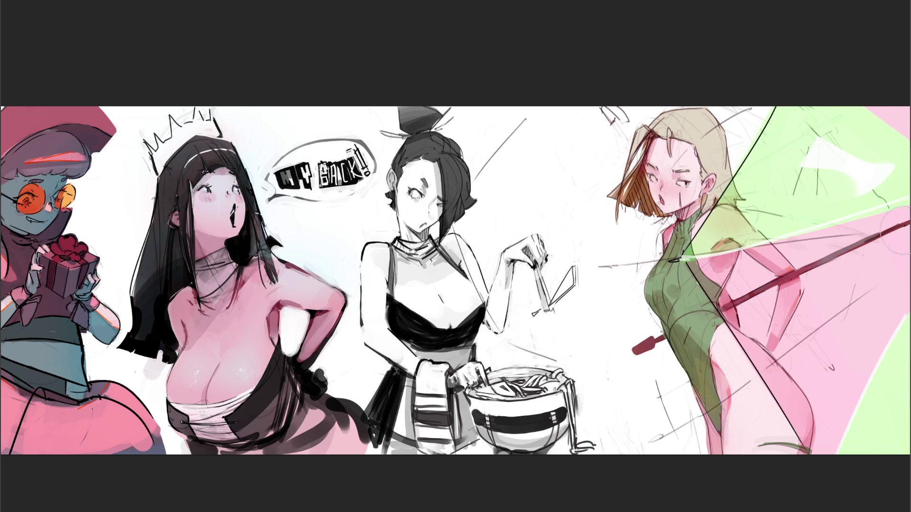
Step: Spread white highlight over the upper canopy and erase stray lines near the woman's chest and hip
{"action": "mouse_move", "coordinate": [882, 204]}
{"action": "left_mouse_down"}
{"action": "mouse_move", "coordinate": [844, 152]}
{"action": "mouse_move", "coordinate": [875, 153]}
{"action": "mouse_move", "coordinate": [807, 133]}
{"action": "mouse_move", "coordinate": [883, 142]}
{"action": "left_mouse_up"}
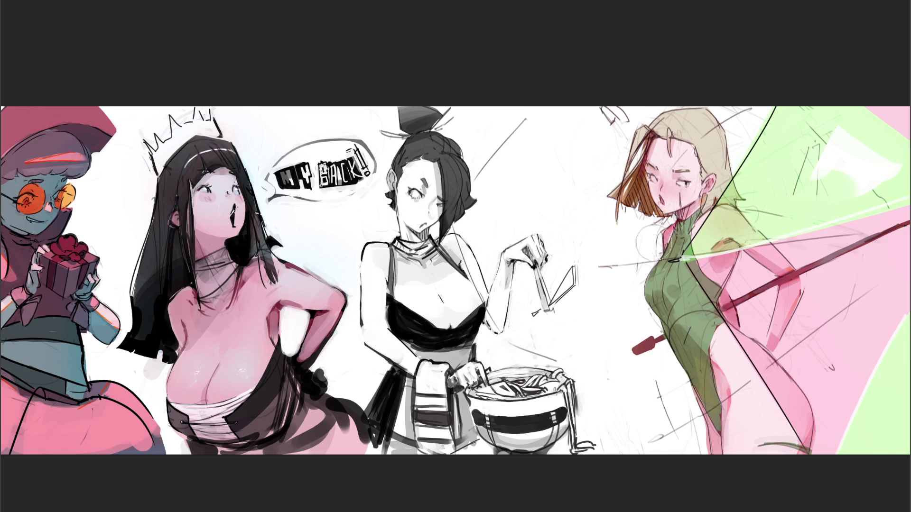
{"action": "left_click_drag", "start_coordinate": [645, 262], "coordinate": [595, 268]}
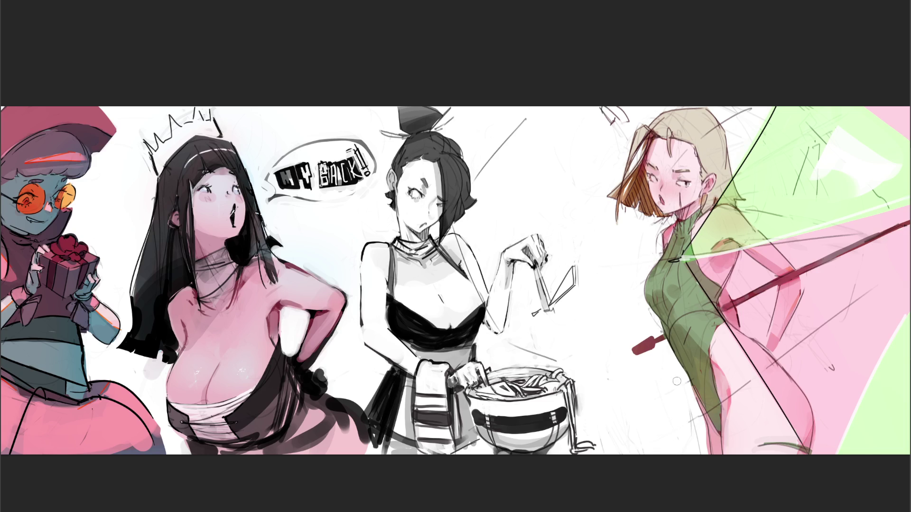
{"action": "mouse_move", "coordinate": [709, 414]}
{"action": "left_mouse_down"}
{"action": "mouse_move", "coordinate": [875, 282]}
{"action": "mouse_move", "coordinate": [850, 289]}
{"action": "mouse_move", "coordinate": [815, 342]}
{"action": "left_mouse_up"}
Step: Erase faint sketch lines inside the canopy and around the top of her hair
{"action": "mouse_move", "coordinate": [849, 236]}
{"action": "left_mouse_down"}
{"action": "mouse_move", "coordinate": [786, 246]}
{"action": "mouse_move", "coordinate": [744, 212]}
{"action": "left_mouse_up"}
{"action": "left_click_drag", "start_coordinate": [812, 133], "coordinate": [815, 185]}
{"action": "left_click_drag", "start_coordinate": [817, 124], "coordinate": [817, 142]}
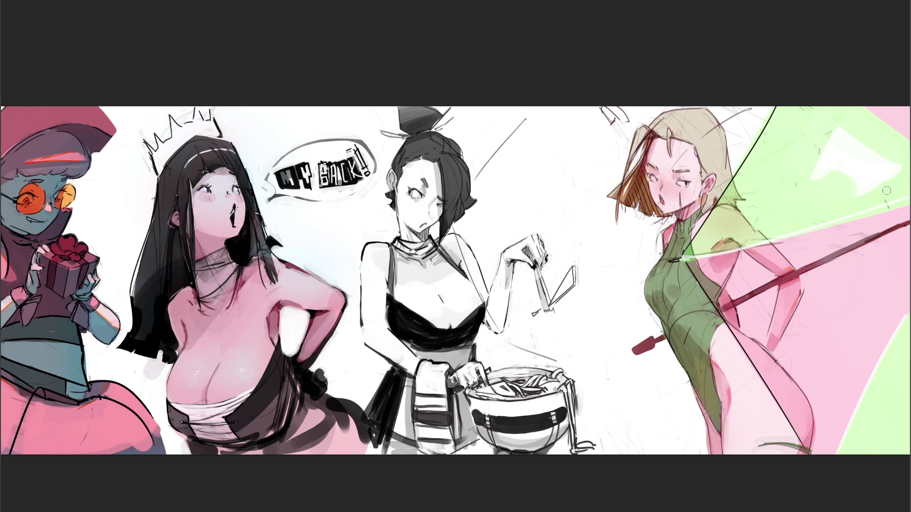
{"action": "left_click_drag", "start_coordinate": [727, 119], "coordinate": [761, 117]}
{"action": "mouse_move", "coordinate": [700, 133]}
{"action": "left_mouse_down"}
{"action": "mouse_move", "coordinate": [707, 119]}
{"action": "mouse_move", "coordinate": [716, 139]}
{"action": "mouse_move", "coordinate": [688, 161]}
{"action": "left_mouse_up"}
{"action": "left_click_drag", "start_coordinate": [640, 120], "coordinate": [616, 127]}
{"action": "left_click_drag", "start_coordinate": [640, 98], "coordinate": [618, 98]}
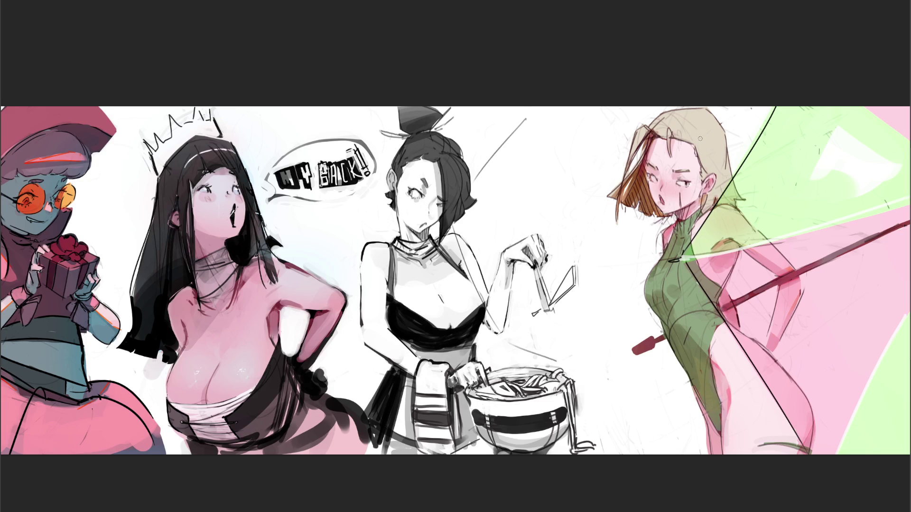
Step: Add small white highlights to her hair and clear the outfit and hair colour fill
{"action": "mouse_move", "coordinate": [694, 133]}
{"action": "left_mouse_down"}
{"action": "mouse_move", "coordinate": [715, 134]}
{"action": "mouse_move", "coordinate": [700, 131]}
{"action": "left_mouse_up"}
{"action": "left_click", "coordinate": [773, 376], "text": "alt"}
{"action": "key", "text": "Delete"}
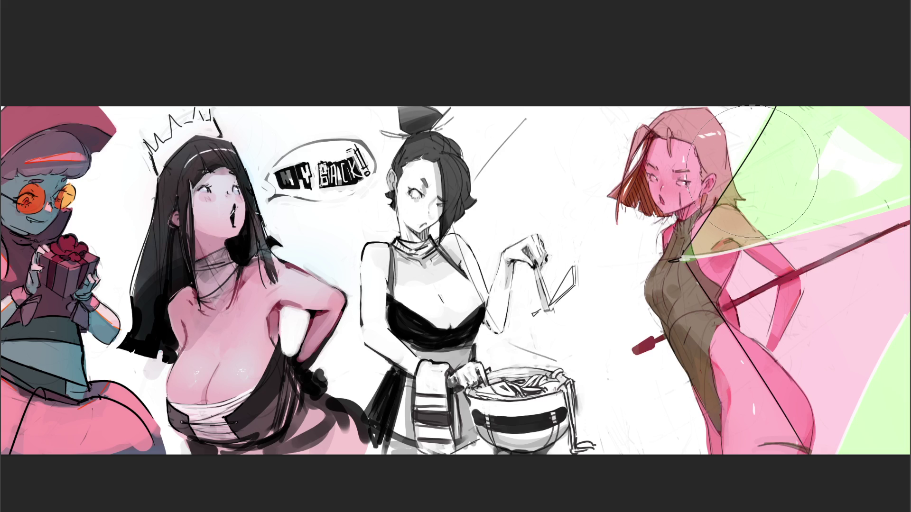
{"action": "key", "text": "bracketleft"}
{"action": "key", "text": "bracketleft"}
{"action": "key", "text": "bracketleft"}
Step: Paint green over her neck and torso, undoing the last stroke
{"action": "left_click_drag", "start_coordinate": [707, 190], "coordinate": [698, 218]}
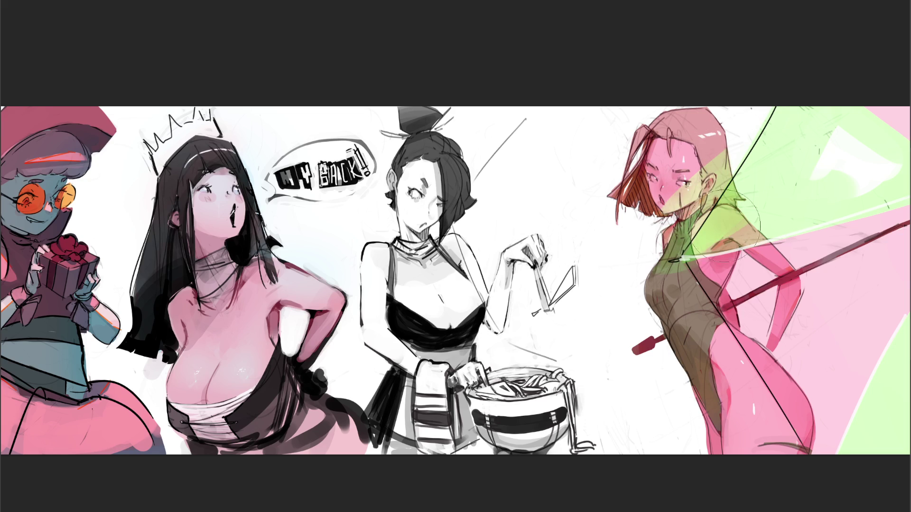
{"action": "left_click_drag", "start_coordinate": [679, 273], "coordinate": [707, 270]}
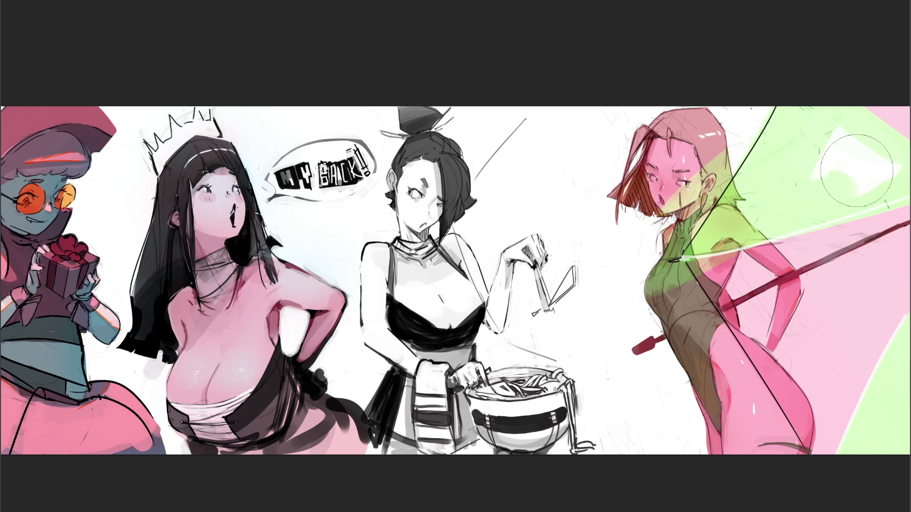
{"action": "key", "text": "ctrl+z"}
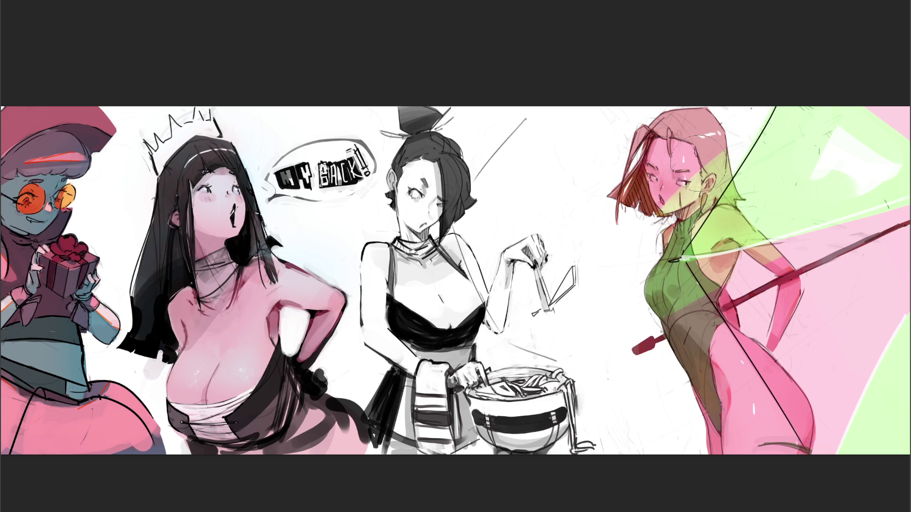
Step: Paint the top of her hair tan-brown and her shoulders pink
{"action": "left_click_drag", "start_coordinate": [683, 123], "coordinate": [698, 156]}
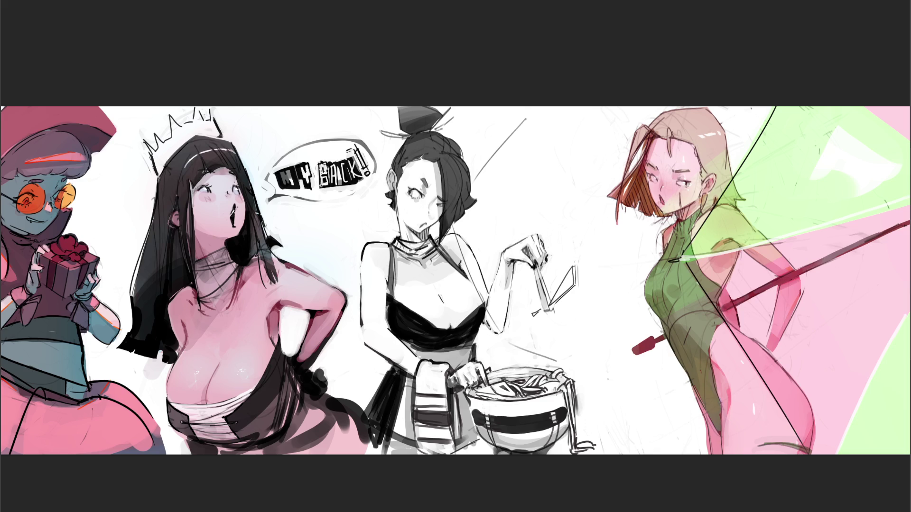
{"action": "left_click_drag", "start_coordinate": [740, 199], "coordinate": [674, 223]}
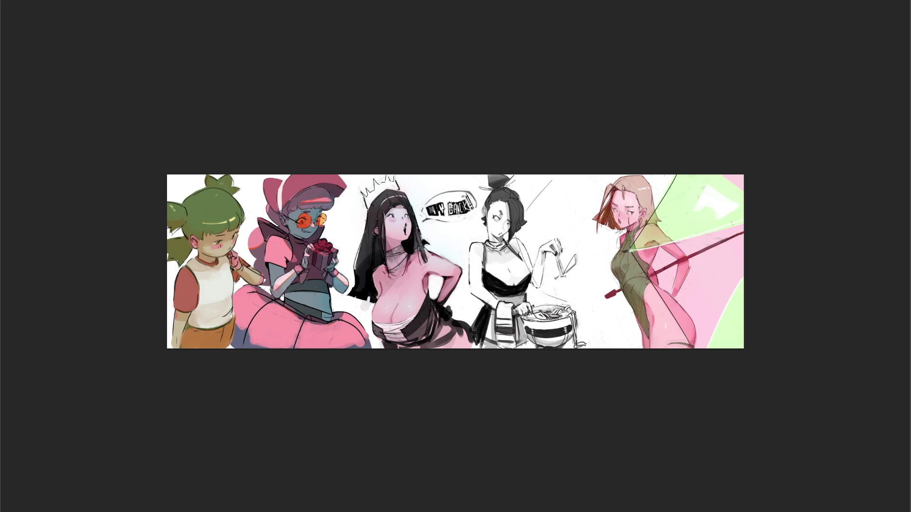
{"action": "left_click", "coordinate": [799, 338]}
Step: Move the umbrella woman's layer slightly right and brush small touch-ups near her shoulder
{"action": "mouse_move", "coordinate": [726, 266]}
{"action": "left_mouse_down"}
{"action": "mouse_move", "coordinate": [739, 279]}
{"action": "mouse_move", "coordinate": [729, 273]}
{"action": "mouse_move", "coordinate": [738, 262]}
{"action": "left_mouse_up"}
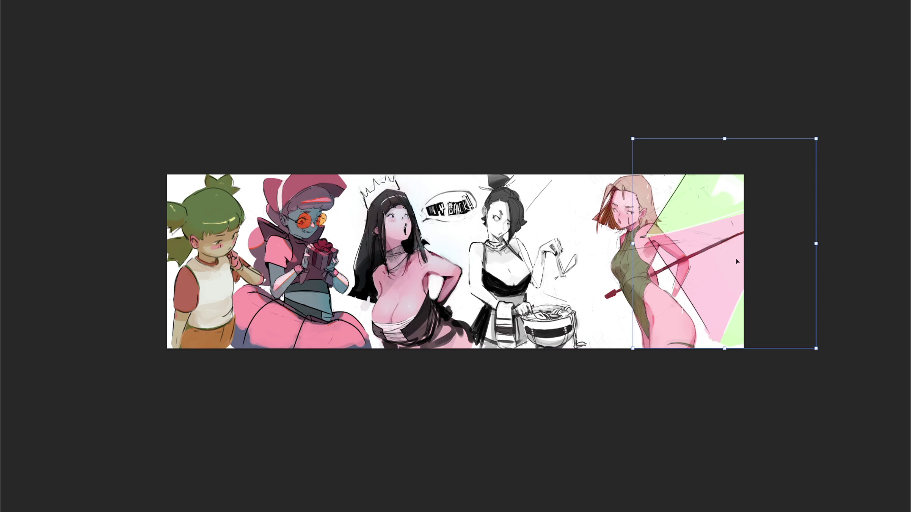
{"action": "key", "text": "Return"}
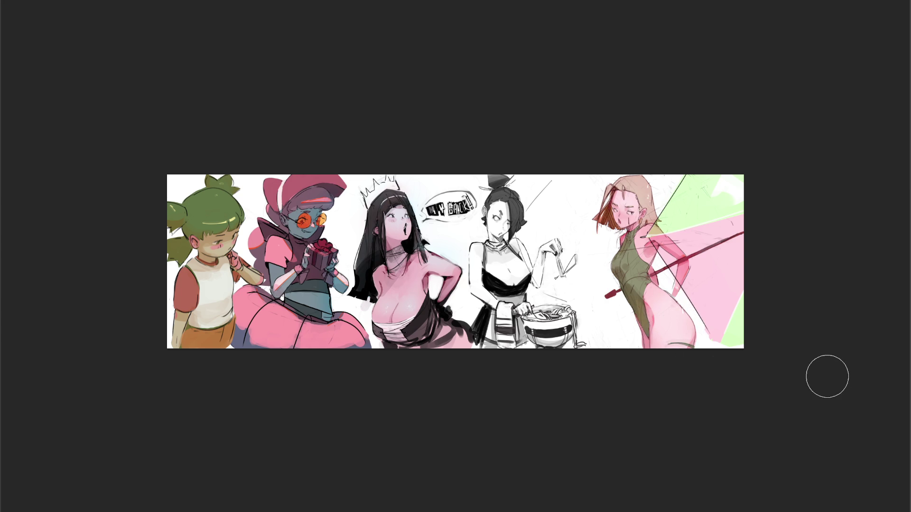
{"action": "left_click_drag", "start_coordinate": [662, 211], "coordinate": [654, 239]}
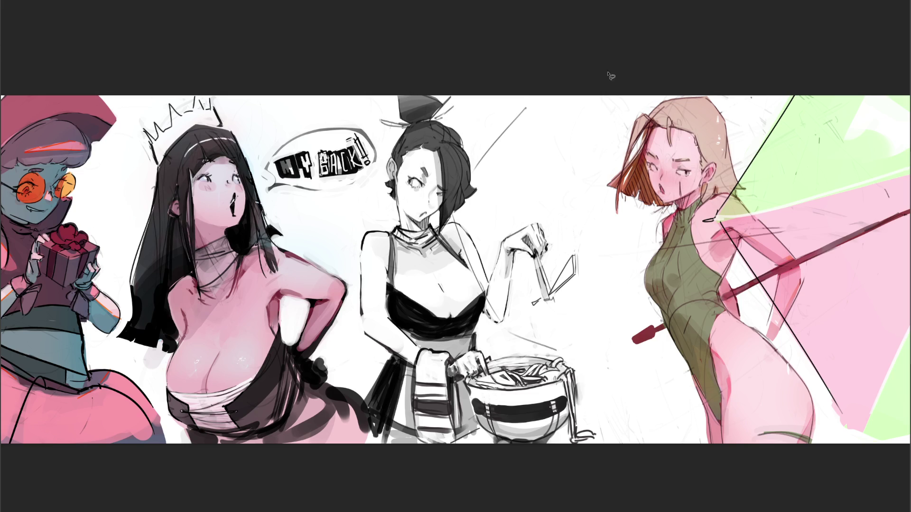
{"action": "mouse_move", "coordinate": [735, 96]}
{"action": "left_mouse_down"}
{"action": "mouse_move", "coordinate": [750, 101]}
{"action": "mouse_move", "coordinate": [760, 127]}
{"action": "mouse_move", "coordinate": [727, 199]}
{"action": "mouse_move", "coordinate": [697, 222]}
{"action": "mouse_move", "coordinate": [719, 234]}
{"action": "mouse_move", "coordinate": [798, 351]}
{"action": "mouse_move", "coordinate": [816, 444]}
{"action": "left_mouse_up"}
Step: Lasso the right-hand woman and transform her slightly left and down
{"action": "mouse_move", "coordinate": [656, 444]}
{"action": "left_mouse_down"}
{"action": "mouse_move", "coordinate": [545, 401]}
{"action": "mouse_move", "coordinate": [456, 344]}
{"action": "mouse_move", "coordinate": [617, 95]}
{"action": "left_mouse_up"}
{"action": "key", "text": "ctrl+t"}
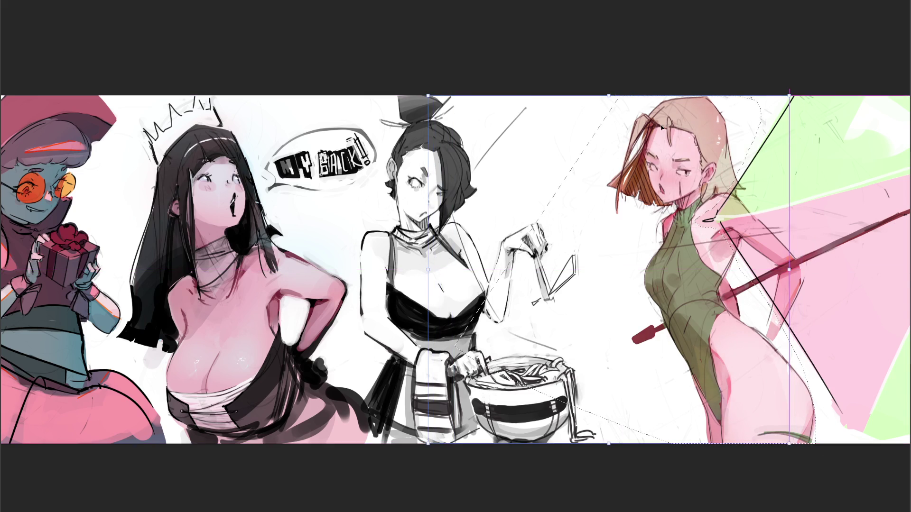
{"action": "key", "text": "Return"}
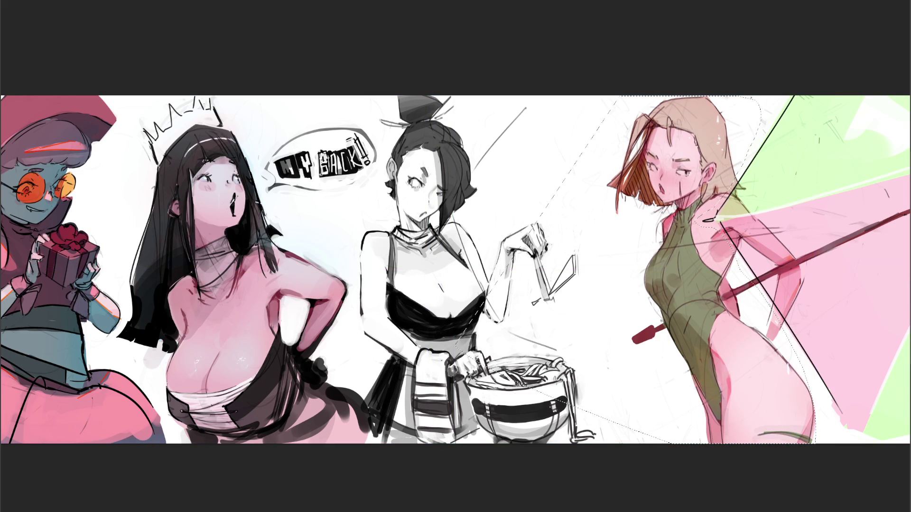
{"action": "key", "text": "ctrl+z"}
{"action": "key", "text": "ctrl+shift+z"}
{"action": "key", "text": "ctrl+t"}
{"action": "mouse_move", "coordinate": [727, 187]}
{"action": "left_mouse_down"}
{"action": "mouse_move", "coordinate": [698, 180]}
{"action": "mouse_move", "coordinate": [693, 216]}
{"action": "left_mouse_up"}
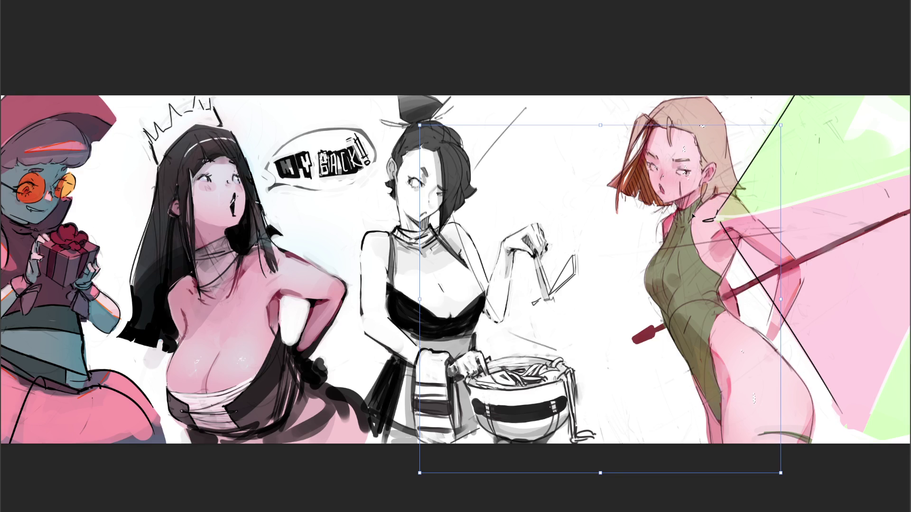
{"action": "key", "text": "Return"}
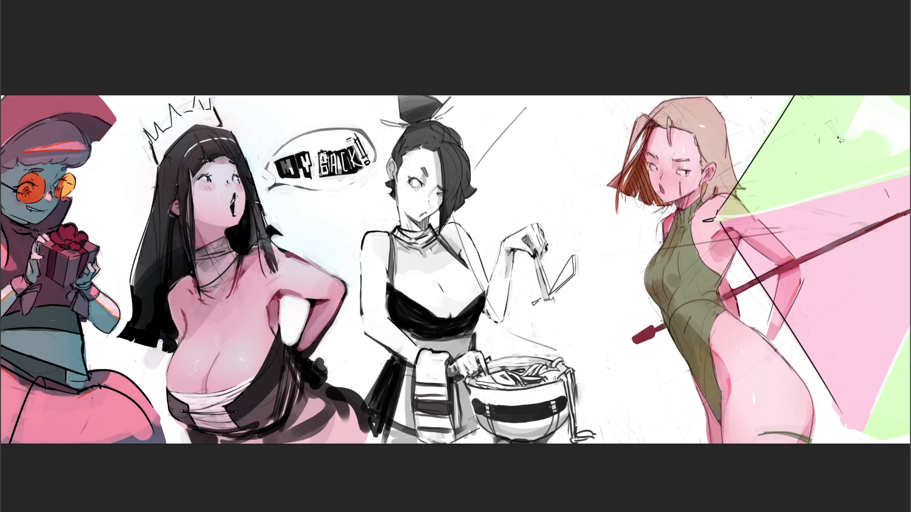